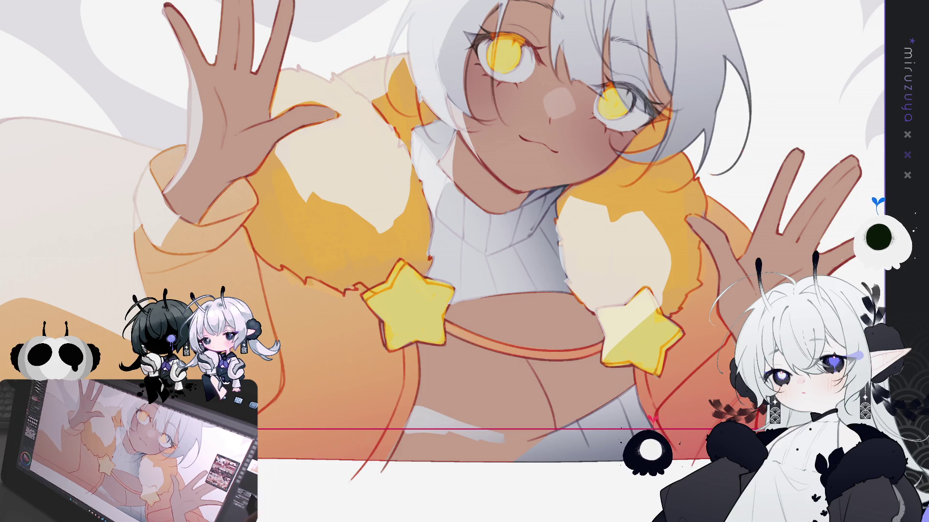
# Step: Paint a saturated orange-yellow rim on the left star button, then fit the whole canvas
pyautogui.scroll(3, 691, 269)
pyautogui.moveTo(691, 268); pyautogui.dragTo(438, 210)
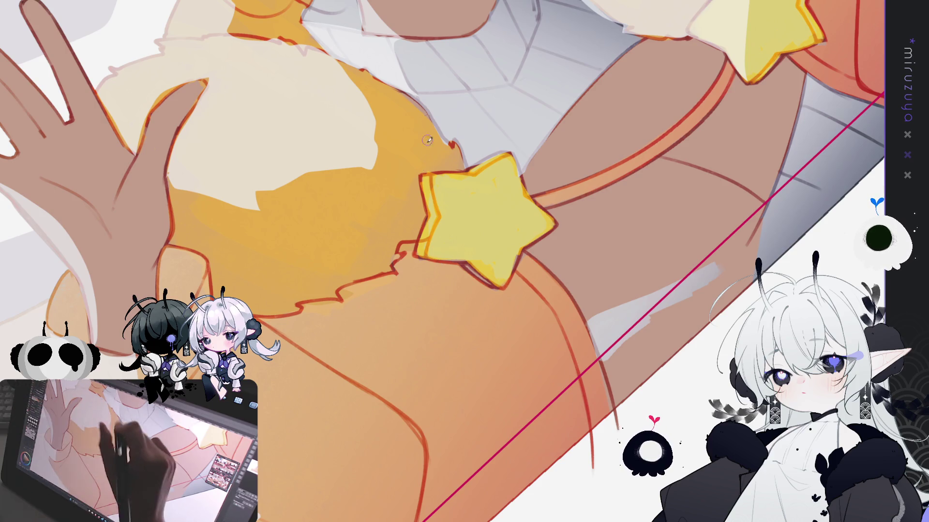
pyautogui.moveTo(433, 216)
pyautogui.mouseDown()
pyautogui.moveTo(427, 180)
pyautogui.moveTo(434, 218)
pyautogui.moveTo(423, 246)
pyautogui.moveTo(455, 242)
pyautogui.moveTo(484, 271)
pyautogui.mouseUp()
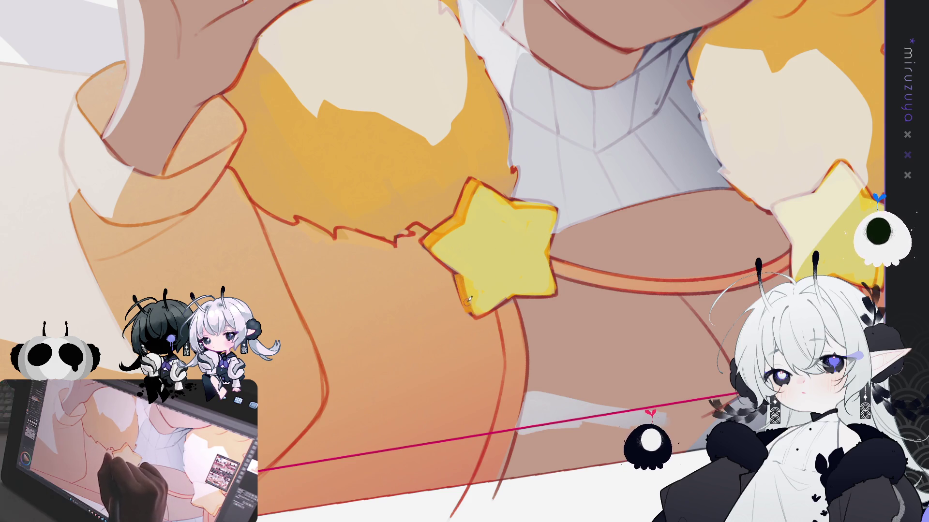
pyautogui.moveTo(470, 313); pyautogui.dragTo(532, 319)
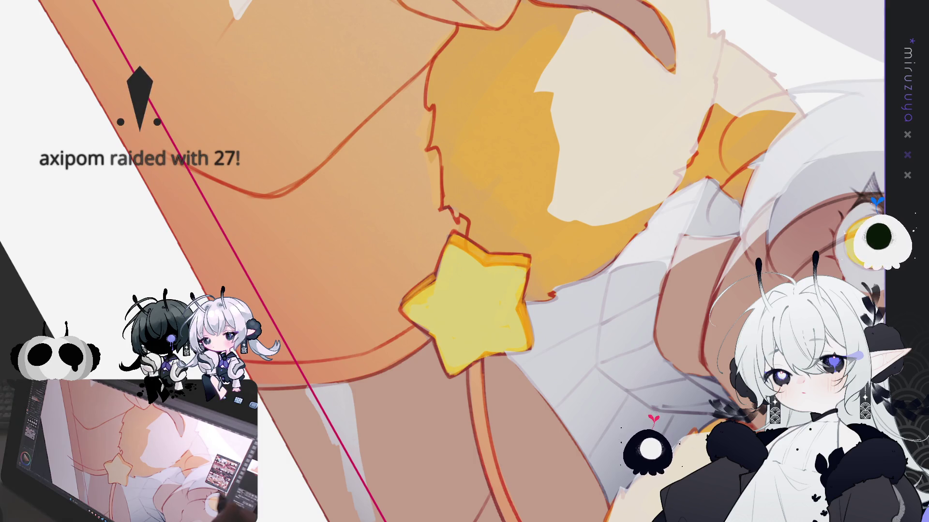
pyautogui.hotkey('ctrl', '0')
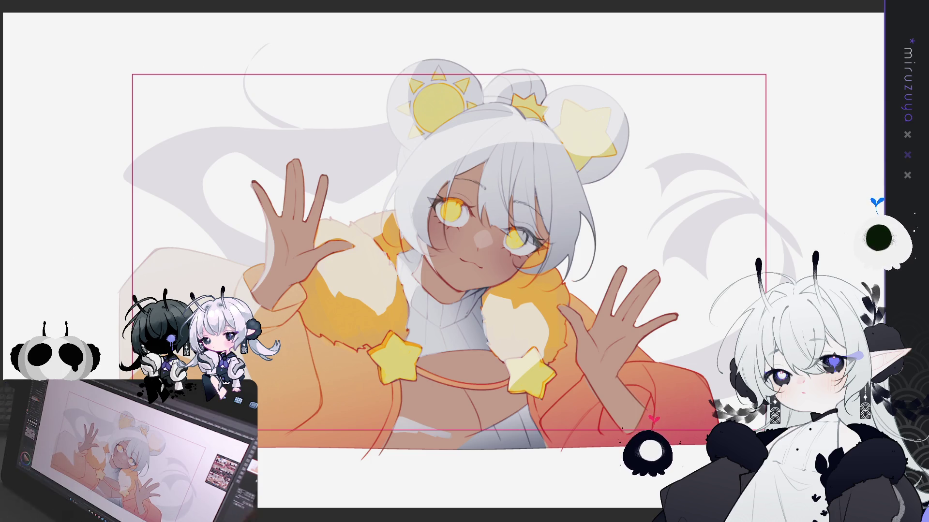
pyautogui.scroll(5, 749, 196)
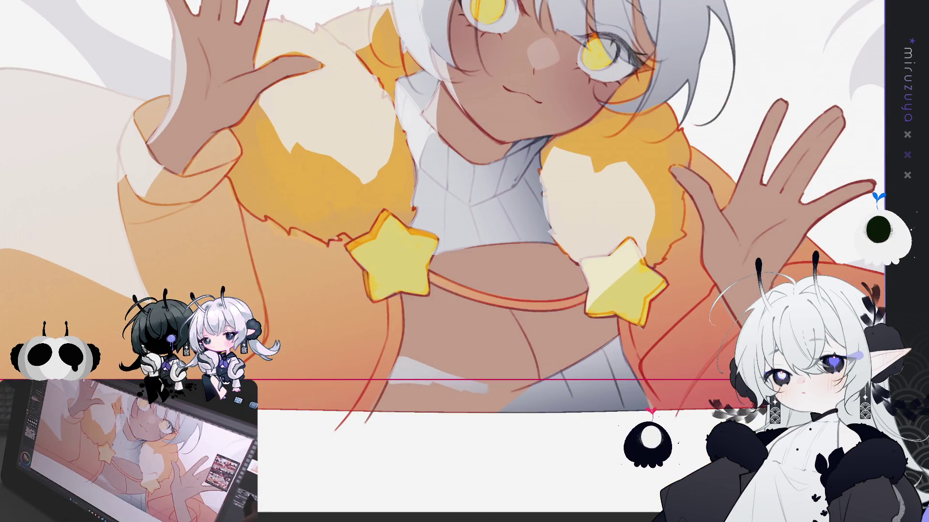
pyautogui.scroll(3, 748, 196)
pyautogui.moveTo(792, 298); pyautogui.dragTo(606, 298)
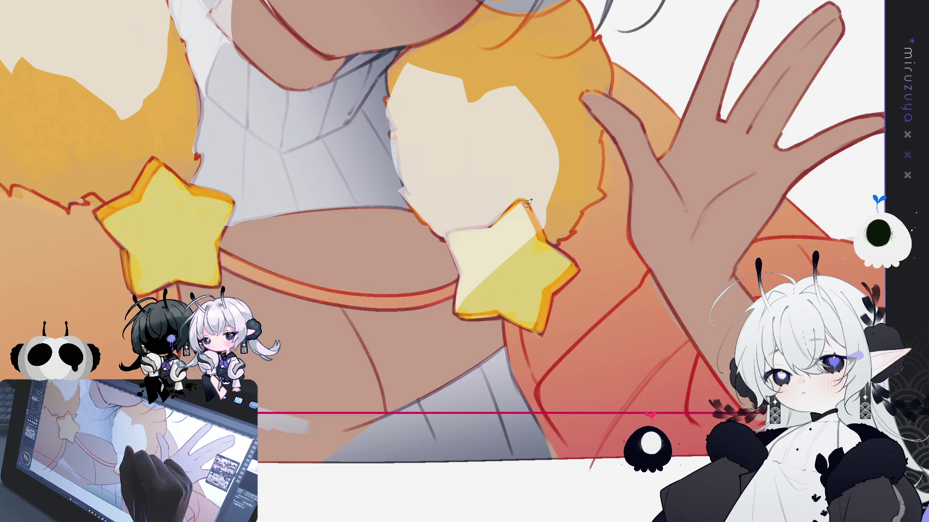
pyautogui.moveTo(433, 424)
pyautogui.mouseDown()
pyautogui.moveTo(484, 339)
pyautogui.moveTo(533, 290)
pyautogui.mouseUp()
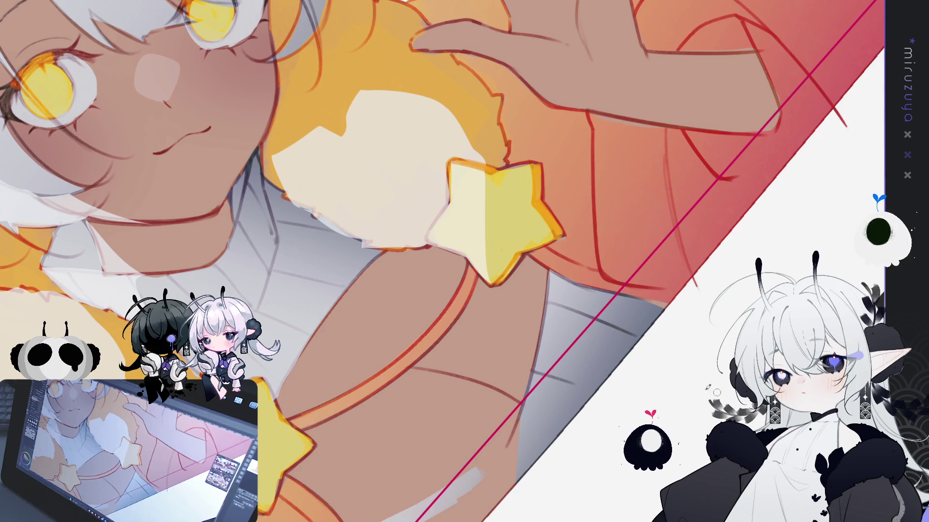
pyautogui.moveTo(436, 435); pyautogui.dragTo(368, 368)
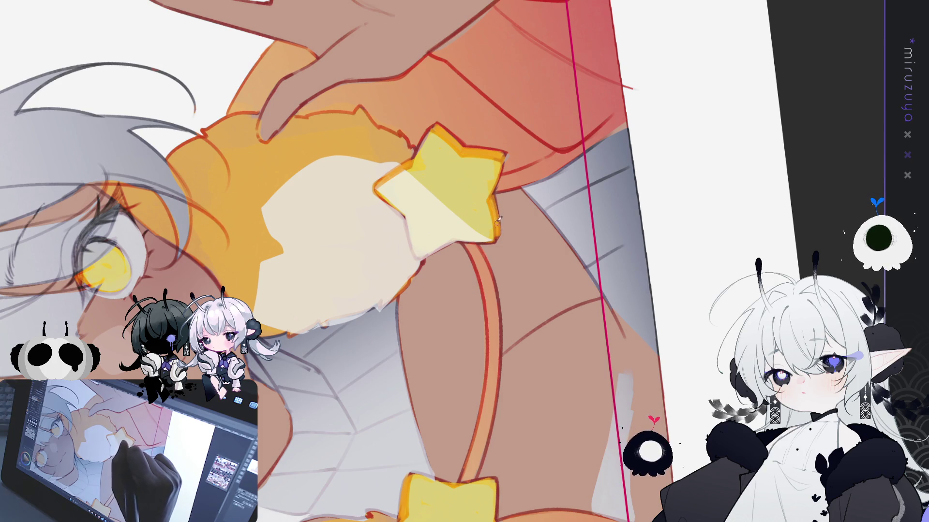
pyautogui.moveTo(500, 228); pyautogui.dragTo(552, 387)
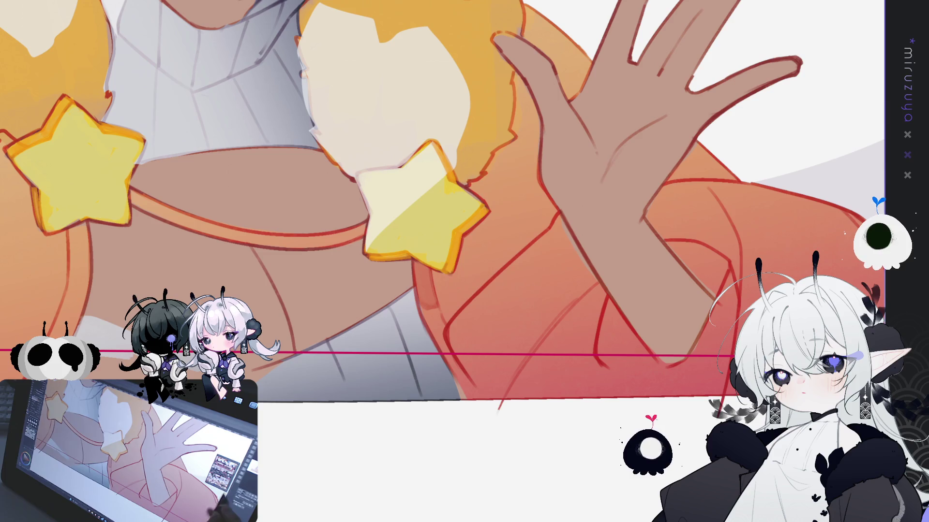
pyautogui.moveTo(464, 208); pyautogui.dragTo(437, 203)
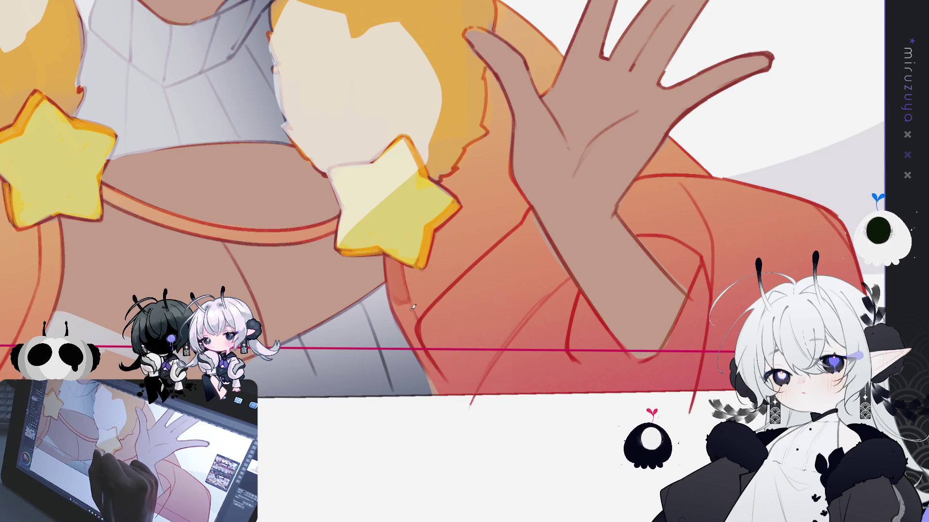
# Step: Paint dark red shadow on the orange sleeve below the wrist
pyautogui.moveTo(417, 305); pyautogui.dragTo(440, 329)
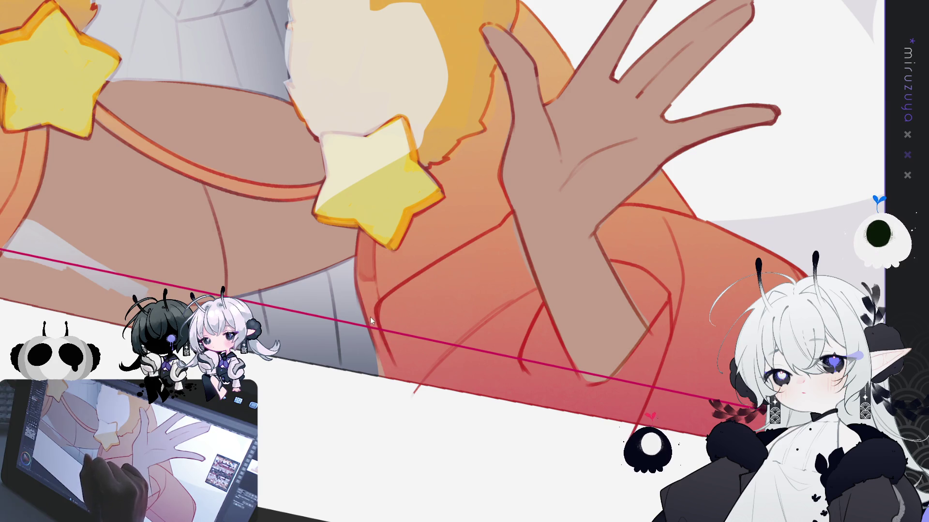
pyautogui.moveTo(543, 206)
pyautogui.mouseDown()
pyautogui.moveTo(611, 201)
pyautogui.moveTo(611, 219)
pyautogui.moveTo(560, 190)
pyautogui.mouseUp()
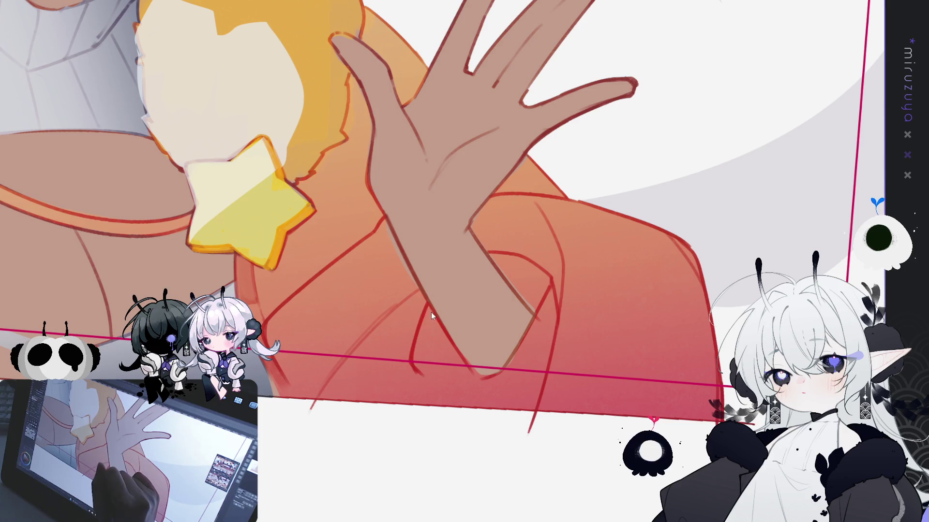
pyautogui.moveTo(426, 327)
pyautogui.mouseDown()
pyautogui.moveTo(417, 360)
pyautogui.moveTo(426, 368)
pyautogui.moveTo(427, 332)
pyautogui.moveTo(434, 360)
pyautogui.moveTo(435, 329)
pyautogui.moveTo(455, 360)
pyautogui.moveTo(445, 340)
pyautogui.mouseUp()
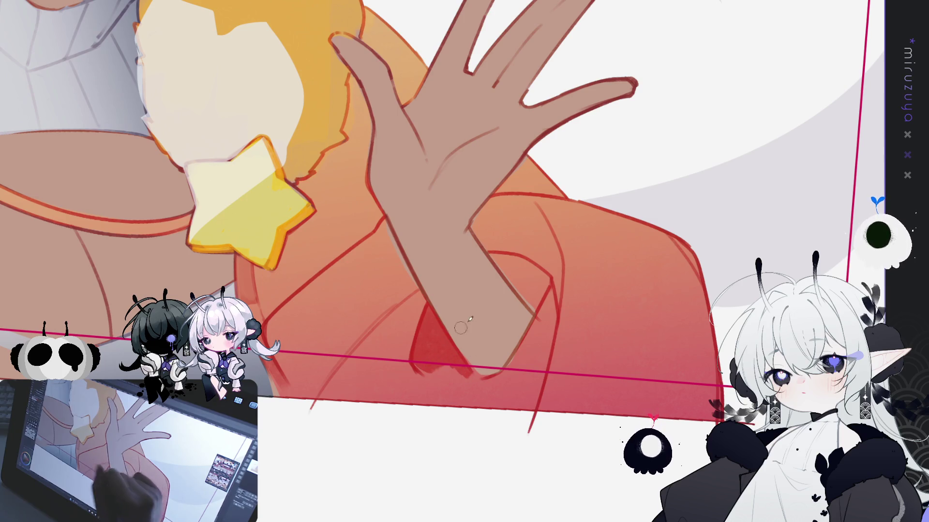
pyautogui.moveTo(492, 256)
pyautogui.mouseDown()
pyautogui.moveTo(529, 298)
pyautogui.moveTo(493, 254)
pyautogui.moveTo(541, 280)
pyautogui.moveTo(531, 312)
pyautogui.moveTo(517, 288)
pyautogui.moveTo(533, 305)
pyautogui.moveTo(537, 281)
pyautogui.mouseUp()
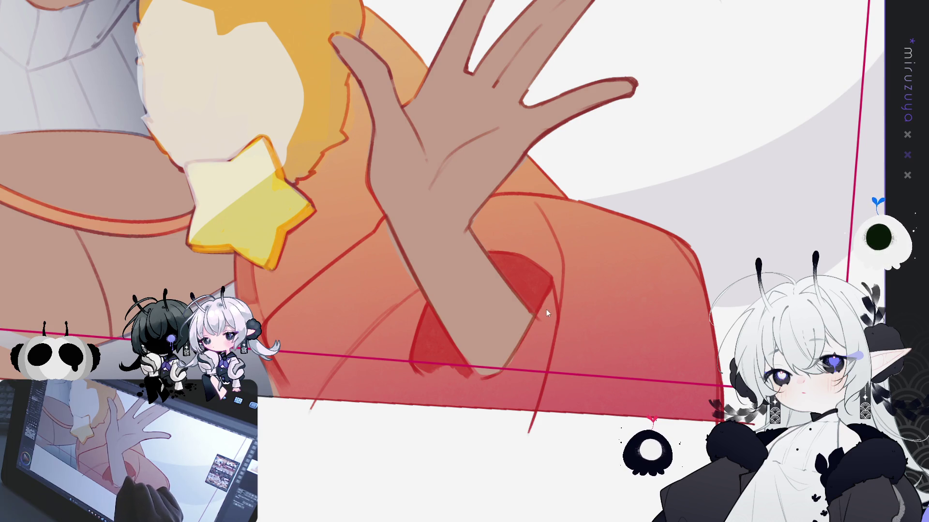
# Step: Shade the sleeve under the wrist pink, extending it around the wrist
pyautogui.moveTo(534, 339); pyautogui.dragTo(317, 344)
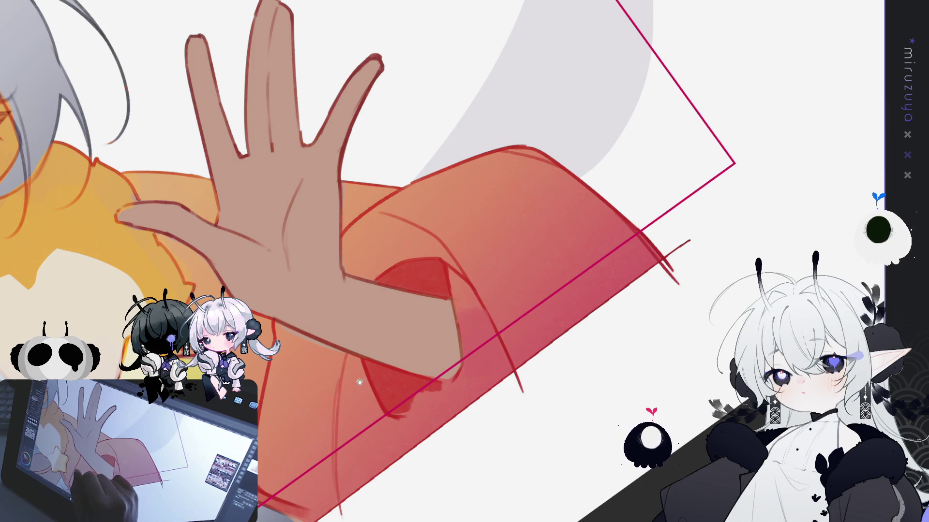
pyautogui.moveTo(359, 411); pyautogui.dragTo(434, 325)
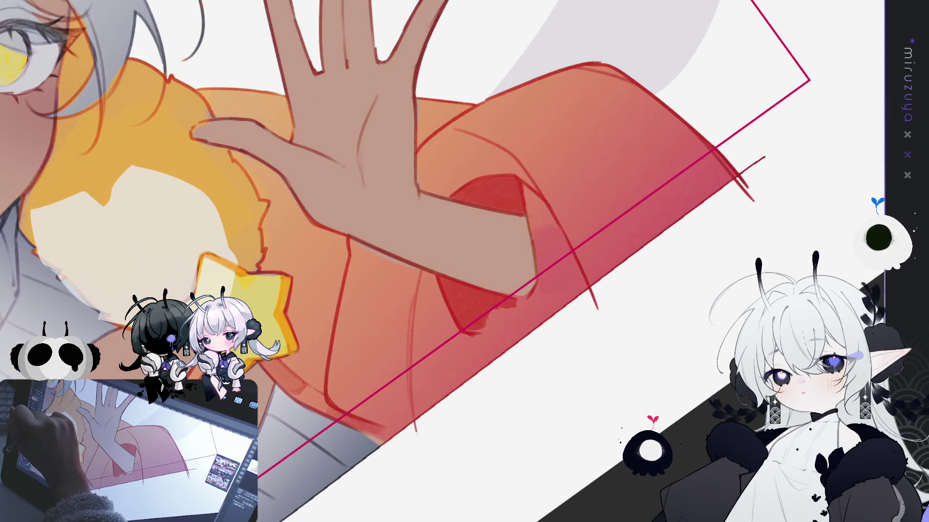
pyautogui.moveTo(353, 243)
pyautogui.mouseDown()
pyautogui.moveTo(407, 270)
pyautogui.moveTo(402, 331)
pyautogui.mouseUp()
pyautogui.moveTo(417, 274)
pyautogui.mouseDown()
pyautogui.moveTo(404, 314)
pyautogui.moveTo(394, 264)
pyautogui.moveTo(409, 353)
pyautogui.moveTo(455, 263)
pyautogui.mouseUp()
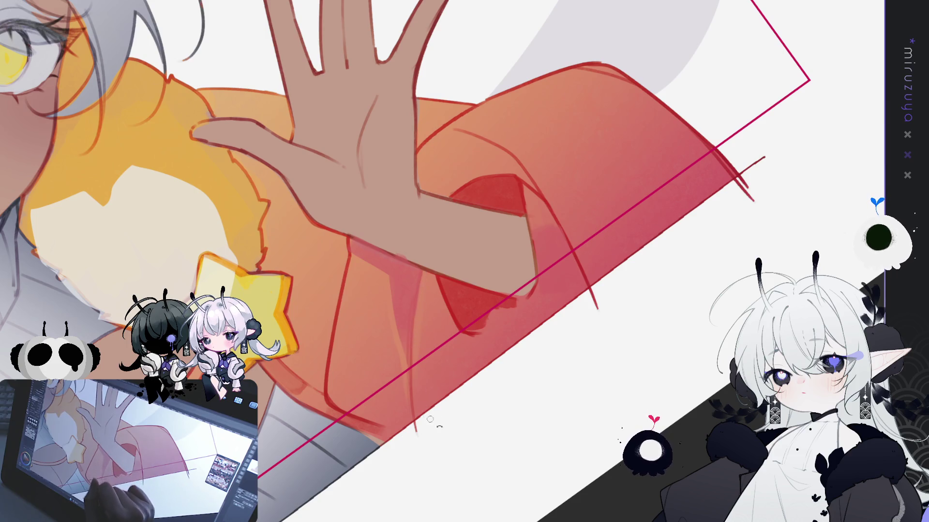
pyautogui.moveTo(431, 420); pyautogui.dragTo(137, 284)
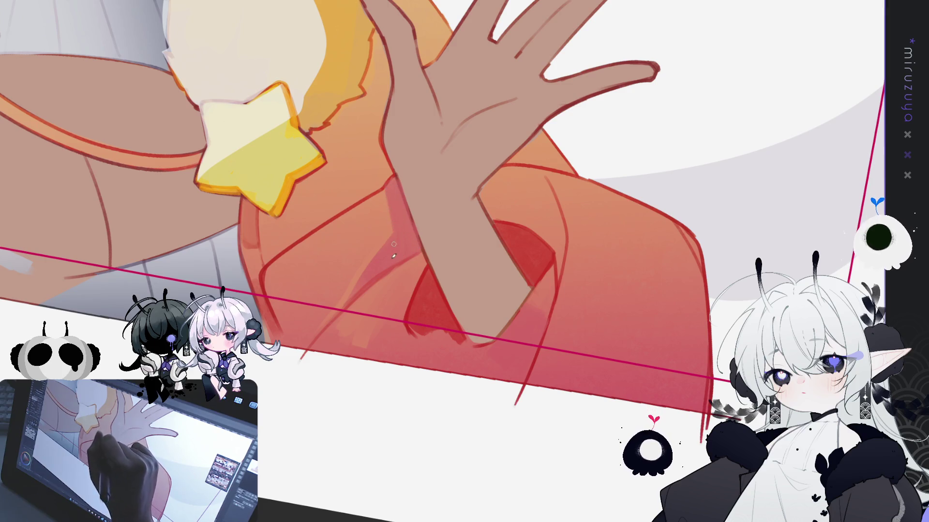
pyautogui.moveTo(348, 313); pyautogui.dragTo(382, 250)
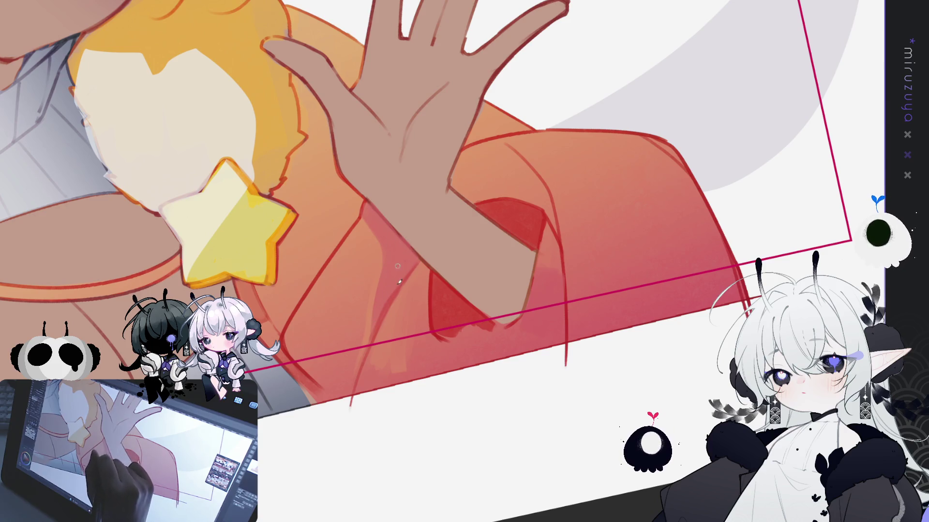
pyautogui.moveTo(474, 163); pyautogui.dragTo(518, 57)
pyautogui.scroll(2, 560, 265)
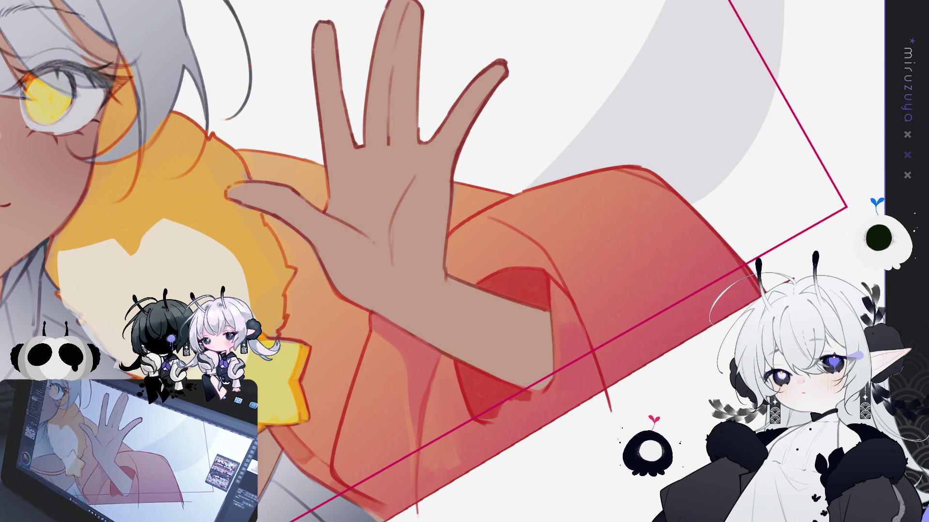
# Step: Level the view and clean the sleeve edge along the waving hand's wrist
pyautogui.moveTo(411, 232); pyautogui.dragTo(456, 262)
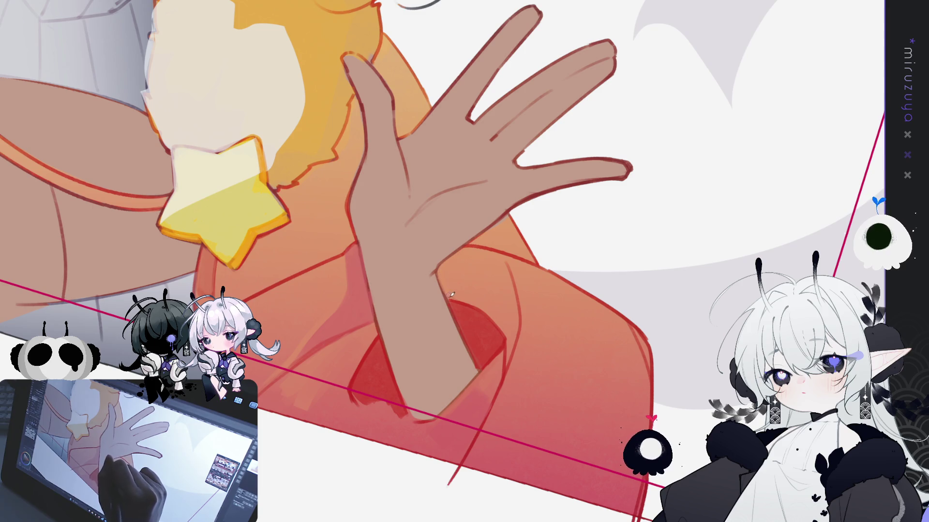
pyautogui.moveTo(458, 275); pyautogui.dragTo(493, 407)
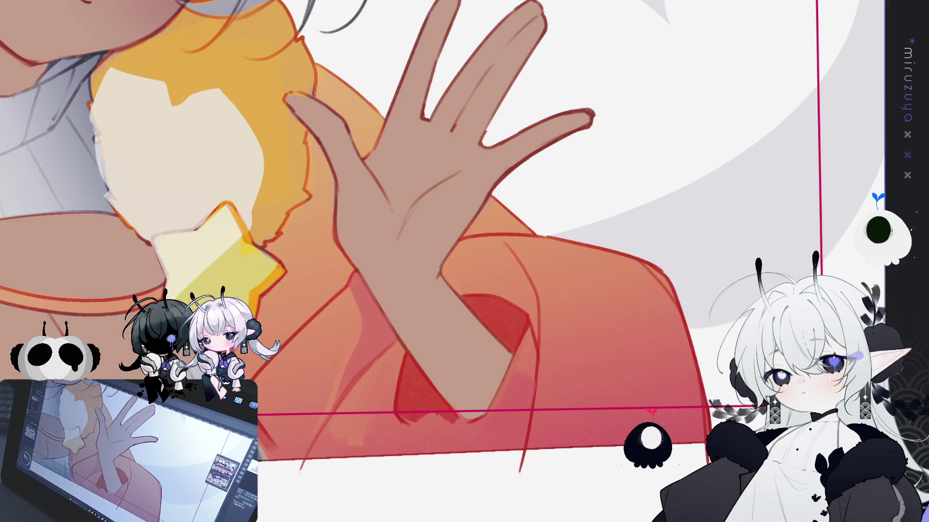
pyautogui.moveTo(404, 437); pyautogui.dragTo(500, 282)
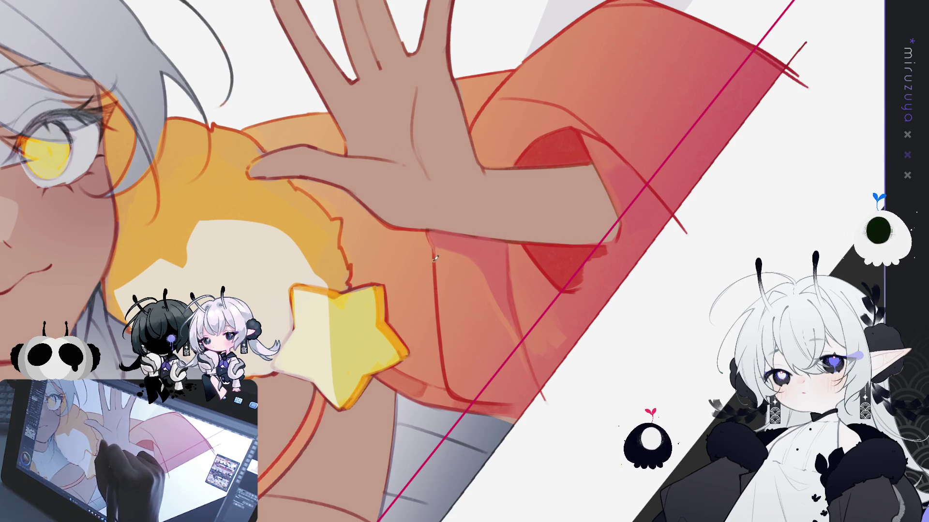
pyautogui.moveTo(438, 310); pyautogui.dragTo(443, 338)
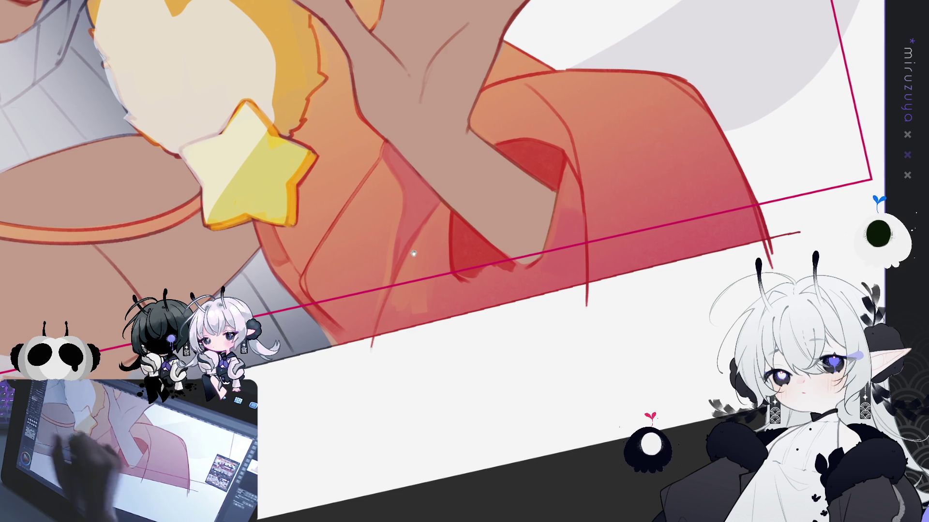
pyautogui.moveTo(495, 238); pyautogui.dragTo(470, 238)
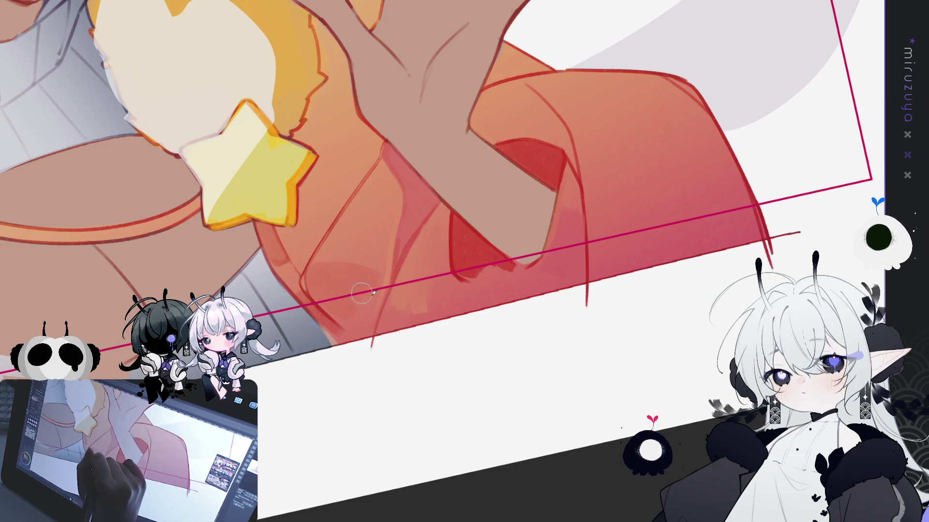
pyautogui.moveTo(378, 252)
pyautogui.mouseDown()
pyautogui.moveTo(597, 217)
pyautogui.moveTo(342, 322)
pyautogui.mouseUp()
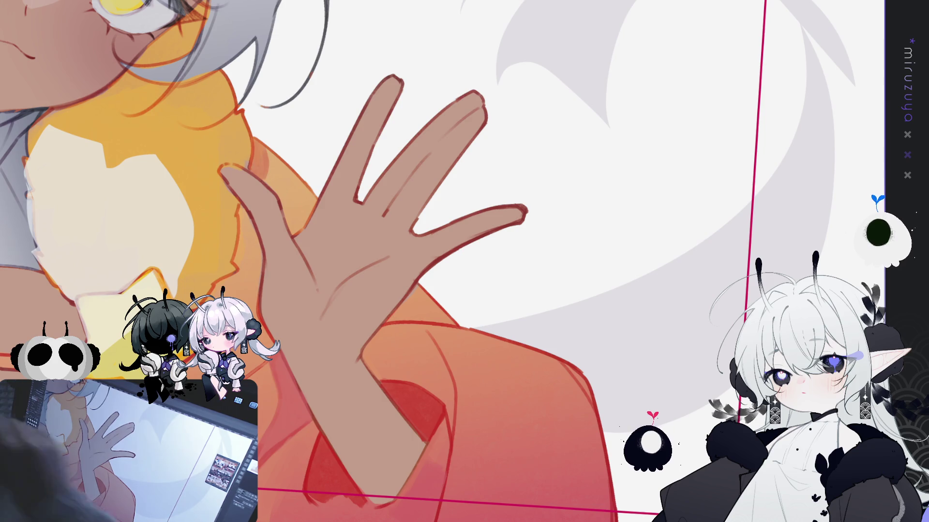
pyautogui.moveTo(444, 257); pyautogui.dragTo(443, 260)
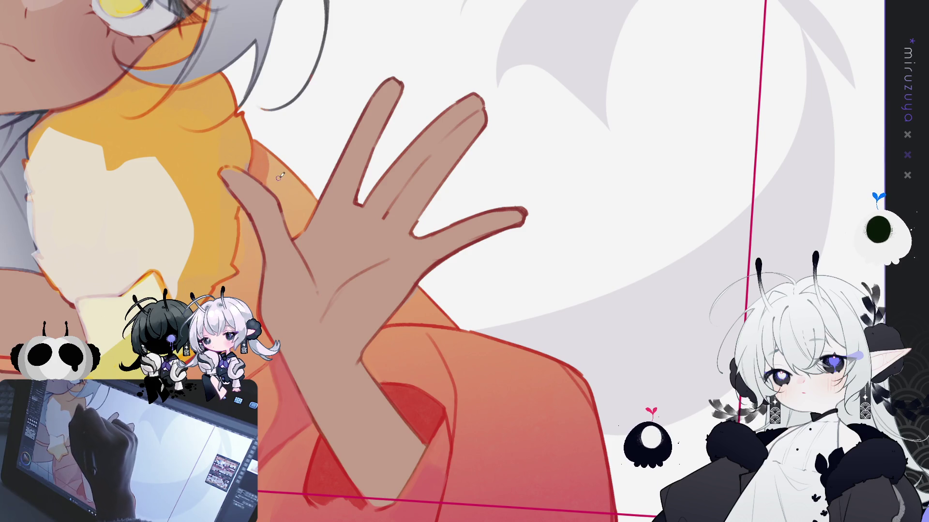
pyautogui.hotkey('ctrl', 'shift', 'r')
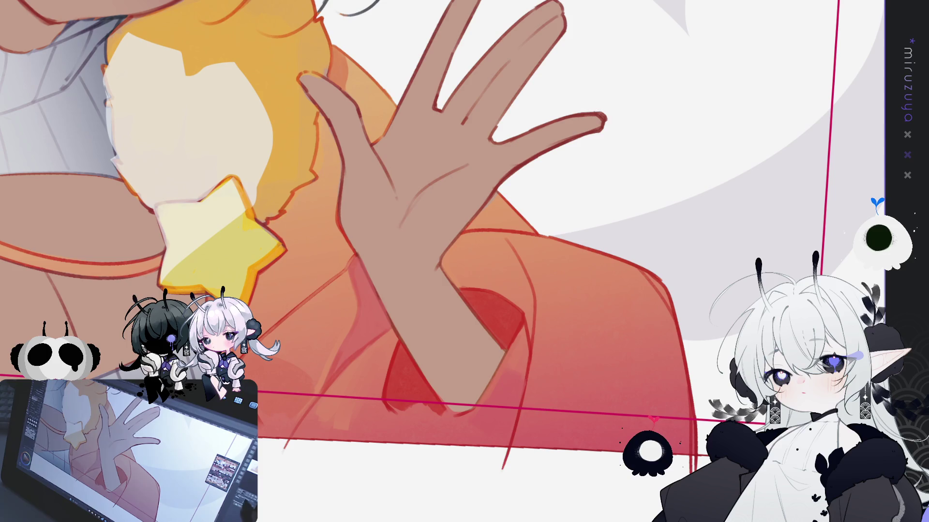
pyautogui.moveTo(715, 222)
pyautogui.mouseDown()
pyautogui.moveTo(706, 231)
pyautogui.moveTo(612, 232)
pyautogui.mouseUp()
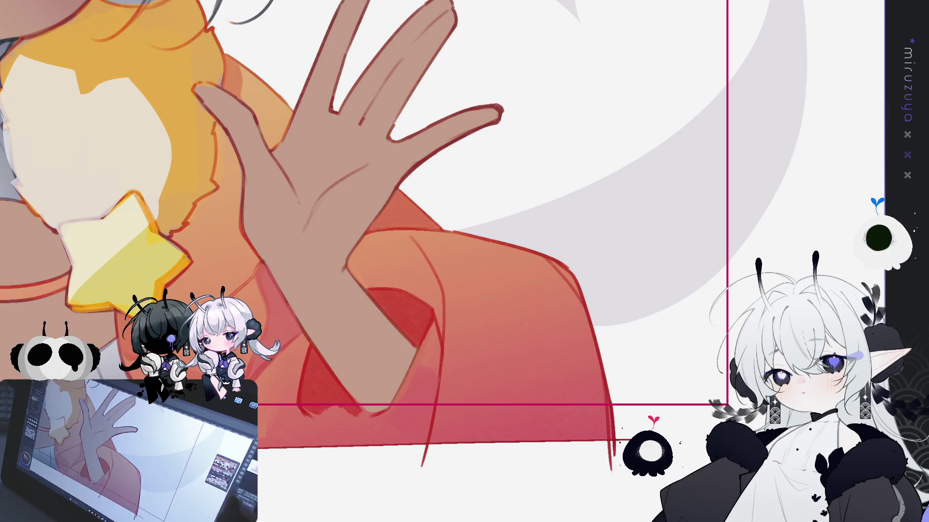
pyautogui.moveTo(399, 304)
pyautogui.mouseDown()
pyautogui.moveTo(397, 480)
pyautogui.moveTo(548, 424)
pyautogui.moveTo(565, 409)
pyautogui.mouseUp()
pyautogui.scroll(2, 548, 424)
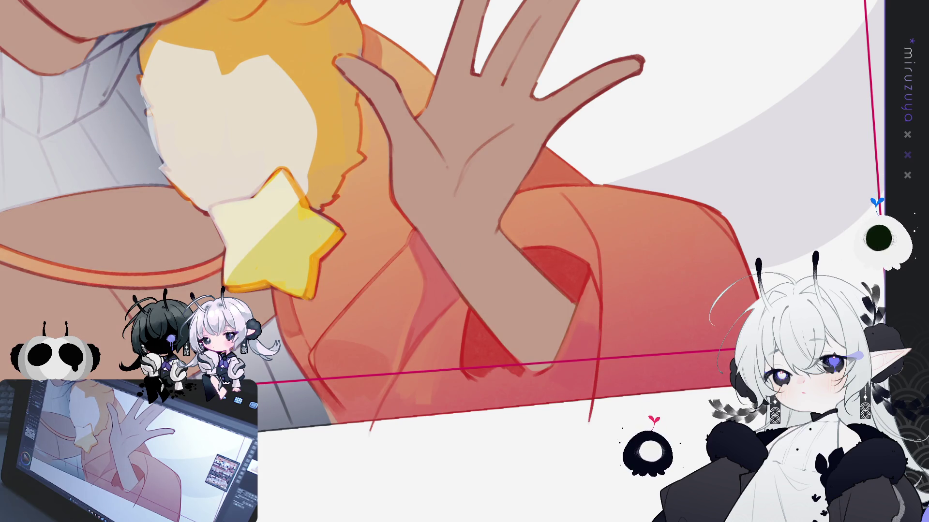
pyautogui.moveTo(420, 122); pyautogui.dragTo(345, 265)
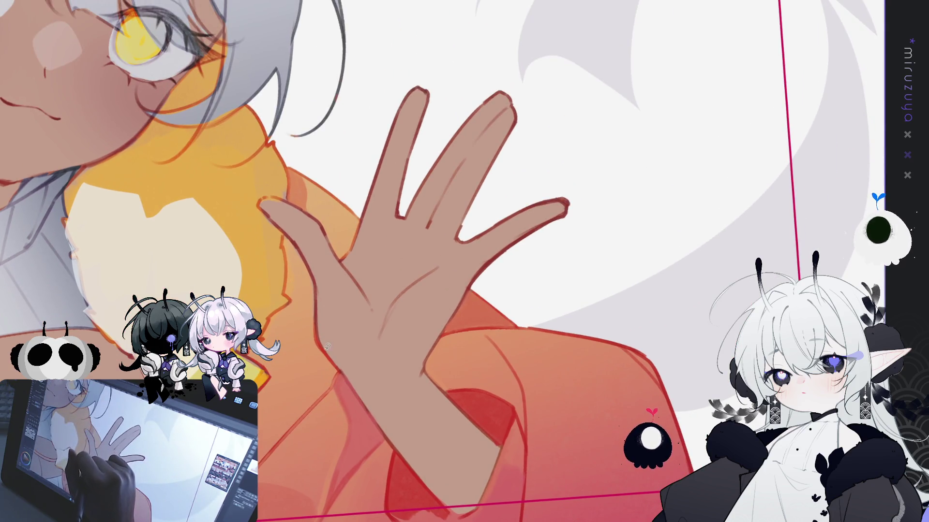
# Step: Lasso a closed selection around the whole waving hand, redoing the first attempt
pyautogui.moveTo(320, 330); pyautogui.dragTo(314, 274)
pyautogui.hotkey('ctrl', 'z')
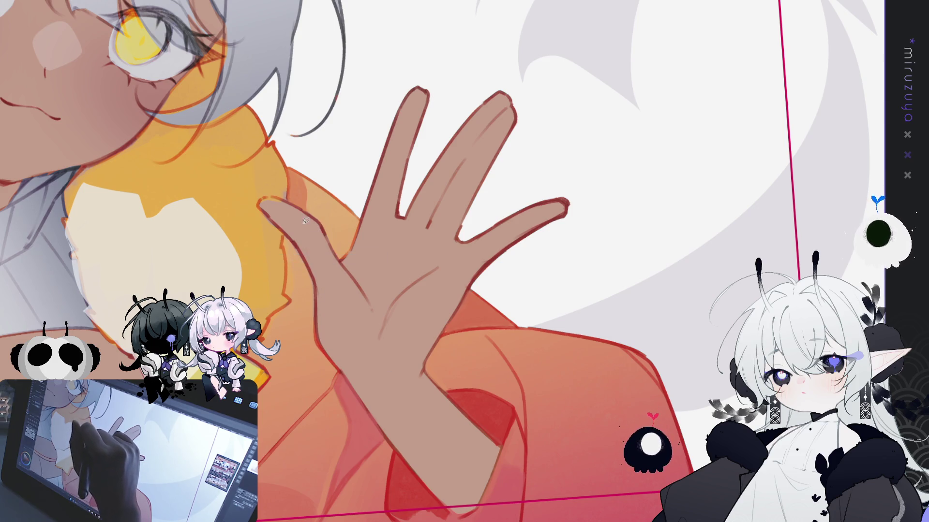
pyautogui.moveTo(262, 199)
pyautogui.mouseDown()
pyautogui.moveTo(297, 247)
pyautogui.moveTo(318, 304)
pyautogui.mouseUp()
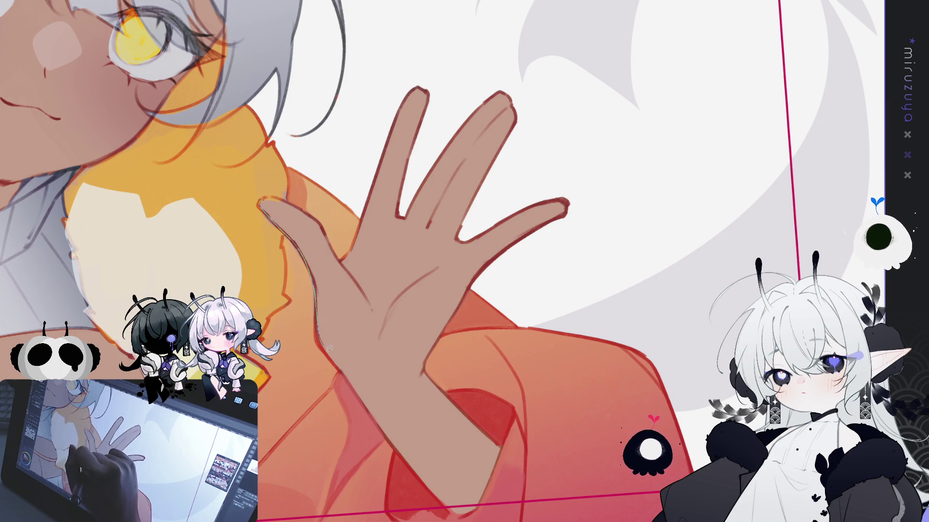
pyautogui.moveTo(414, 364)
pyautogui.mouseDown()
pyautogui.moveTo(445, 319)
pyautogui.moveTo(575, 215)
pyautogui.moveTo(484, 57)
pyautogui.moveTo(371, 184)
pyautogui.moveTo(355, 237)
pyautogui.moveTo(334, 250)
pyautogui.mouseUp()
pyautogui.moveTo(265, 195); pyautogui.dragTo(264, 198)
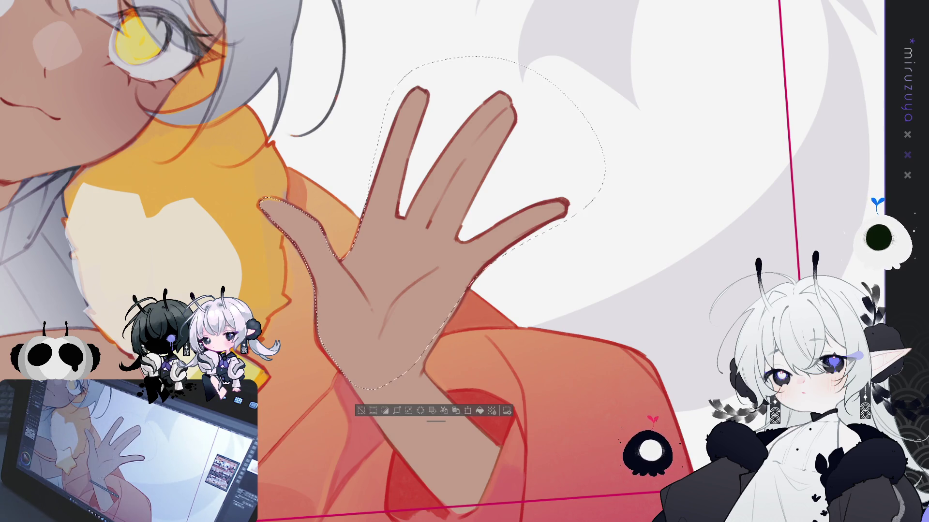
# Step: Try a light grey fill on the hand selection, undo it, and deselect
pyautogui.click(213, 228)
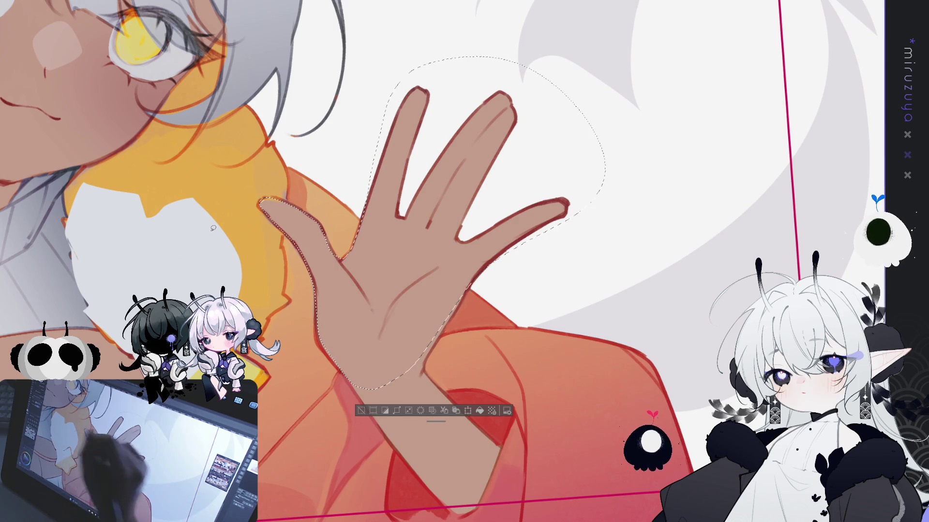
pyautogui.click(481, 411)
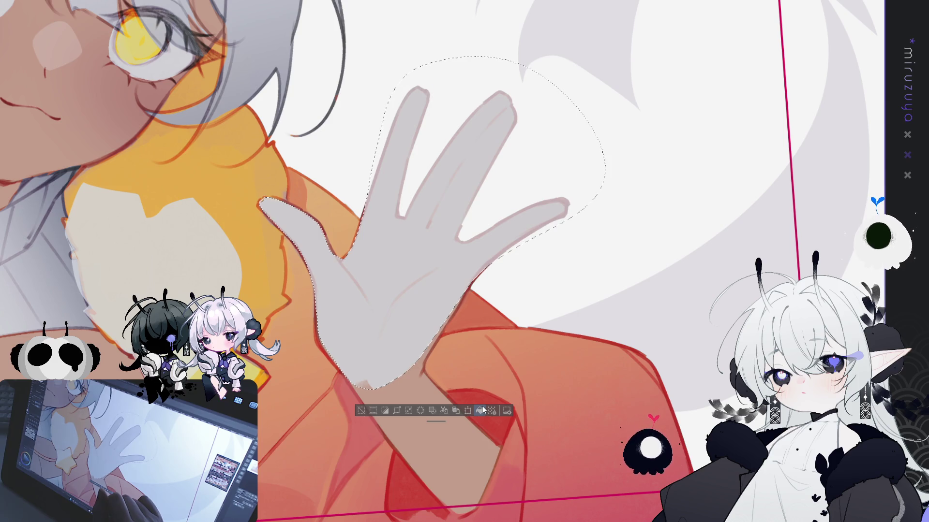
pyautogui.hotkey('ctrl', 'z')
pyautogui.hotkey('ctrl', 'd')
pyautogui.moveTo(482, 410)
pyautogui.mouseDown()
pyautogui.moveTo(552, 420)
pyautogui.moveTo(610, 319)
pyautogui.mouseUp()
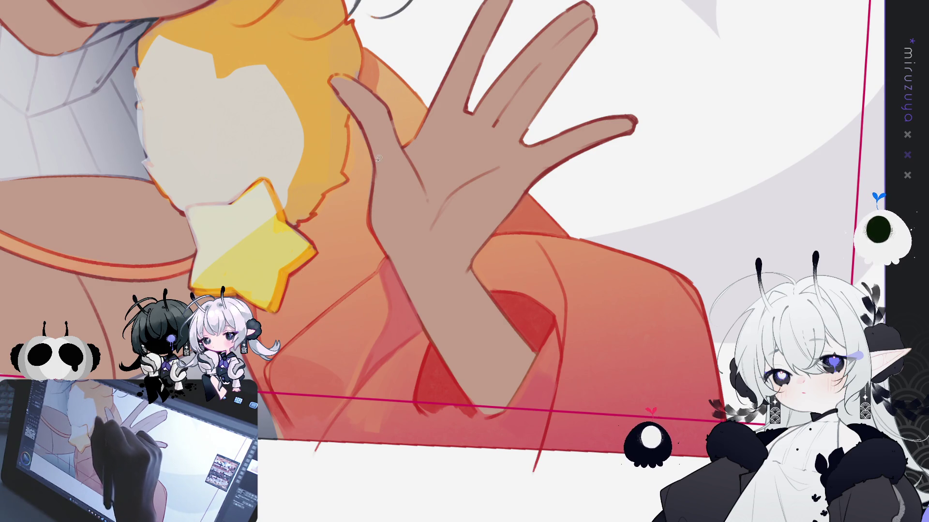
# Step: Fill a thin lassoed streak across the palm with light grey, then deselect
pyautogui.moveTo(375, 163)
pyautogui.mouseDown()
pyautogui.moveTo(398, 227)
pyautogui.moveTo(391, 261)
pyautogui.moveTo(372, 218)
pyautogui.moveTo(374, 167)
pyautogui.mouseUp()
pyautogui.hotkey('ctrl', 'd')
pyautogui.moveTo(432, 228)
pyautogui.mouseDown()
pyautogui.moveTo(477, 190)
pyautogui.moveTo(464, 184)
pyautogui.mouseUp()
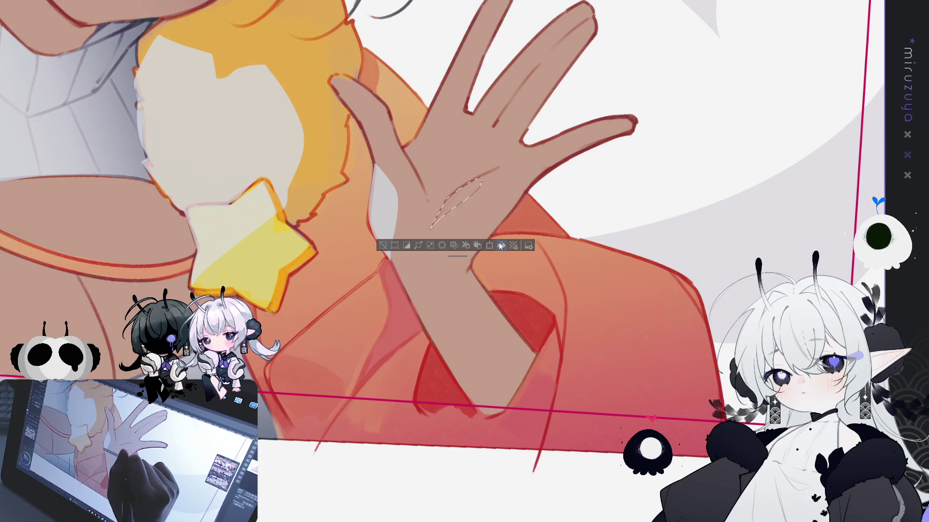
pyautogui.hotkey('alt', 'Delete')
pyautogui.hotkey('ctrl', 'd')
pyautogui.moveTo(436, 333); pyautogui.dragTo(551, 341)
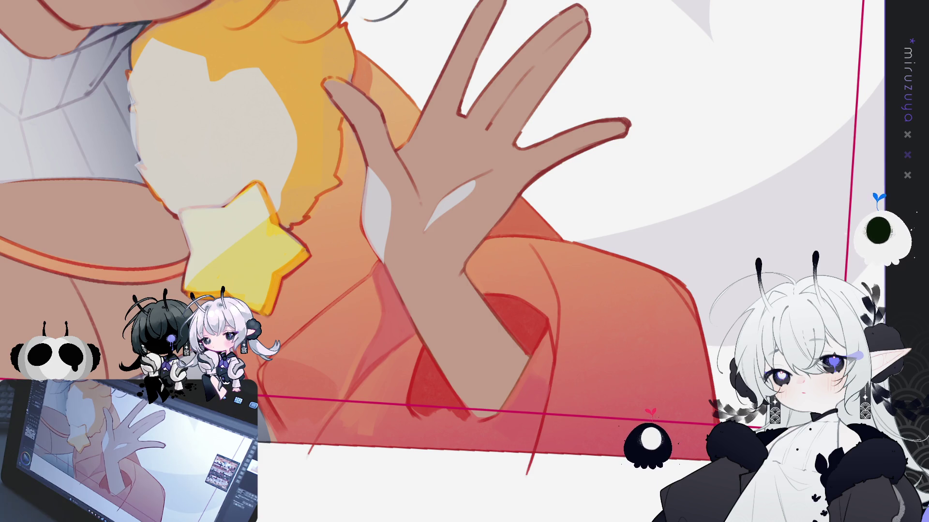
# Step: Cover the white gap on the palm with skin-colour brush strokes
pyautogui.moveTo(426, 223); pyautogui.dragTo(471, 189)
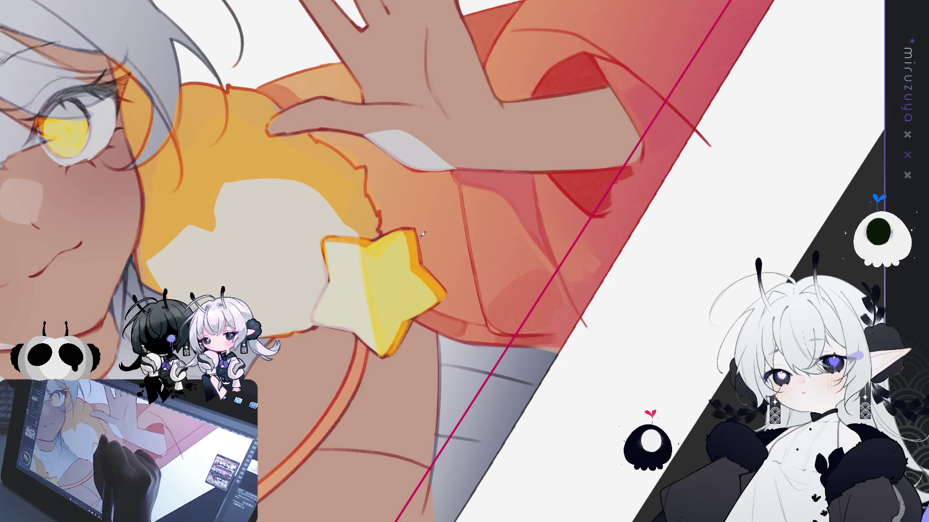
pyautogui.moveTo(408, 224); pyautogui.dragTo(467, 214)
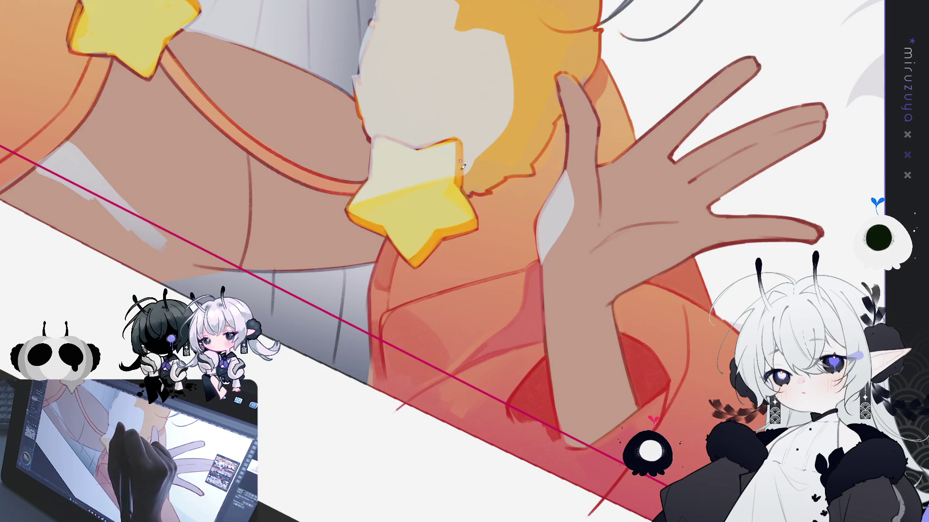
# Step: Rotate the view around the face, hand and star buttons, ending with a quarter turn
pyautogui.moveTo(459, 124); pyautogui.dragTo(334, 220)
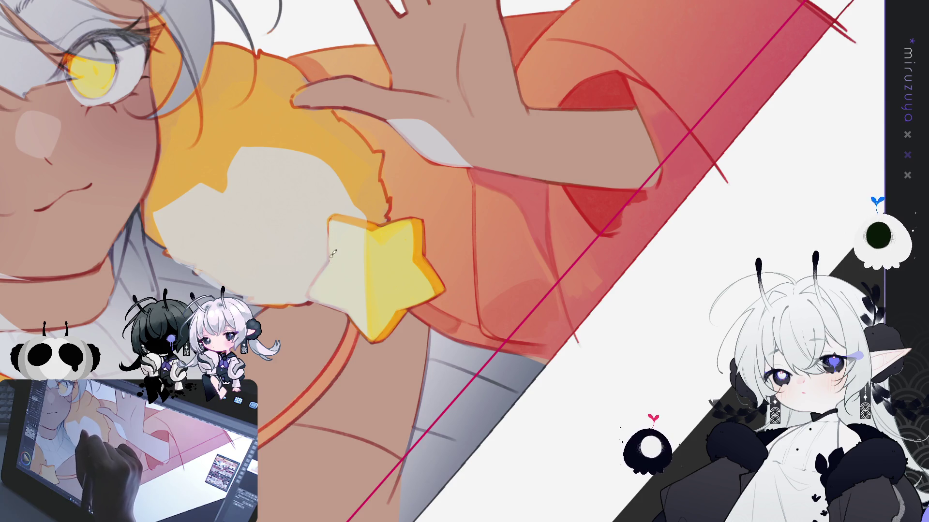
pyautogui.moveTo(352, 231)
pyautogui.mouseDown()
pyautogui.moveTo(601, 250)
pyautogui.moveTo(446, 176)
pyautogui.mouseUp()
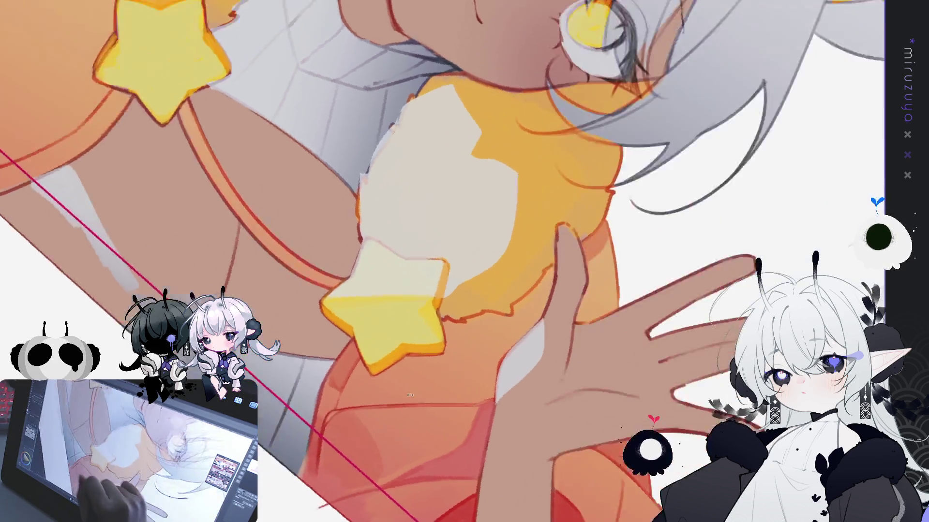
pyautogui.moveTo(403, 208)
pyautogui.mouseDown()
pyautogui.moveTo(370, 309)
pyautogui.moveTo(459, 446)
pyautogui.moveTo(519, 201)
pyautogui.mouseUp()
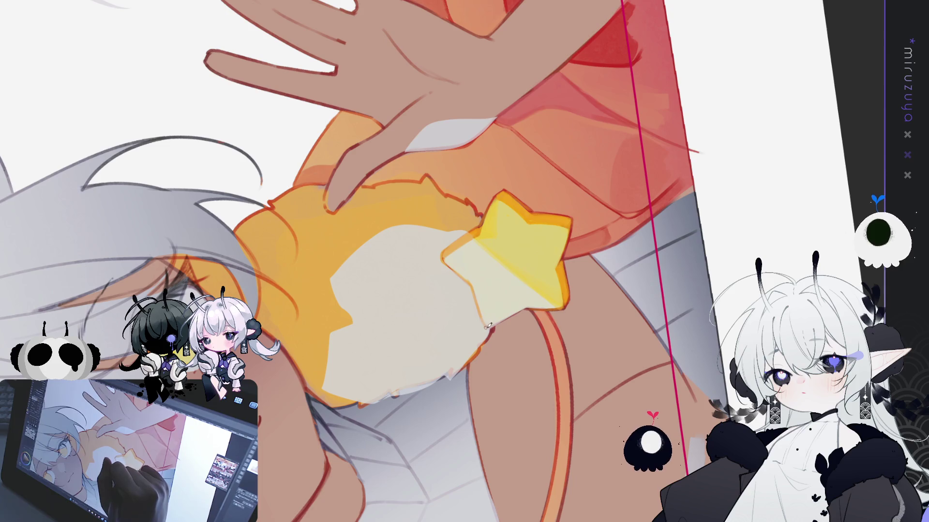
pyautogui.hotkey('ctrl', '@')
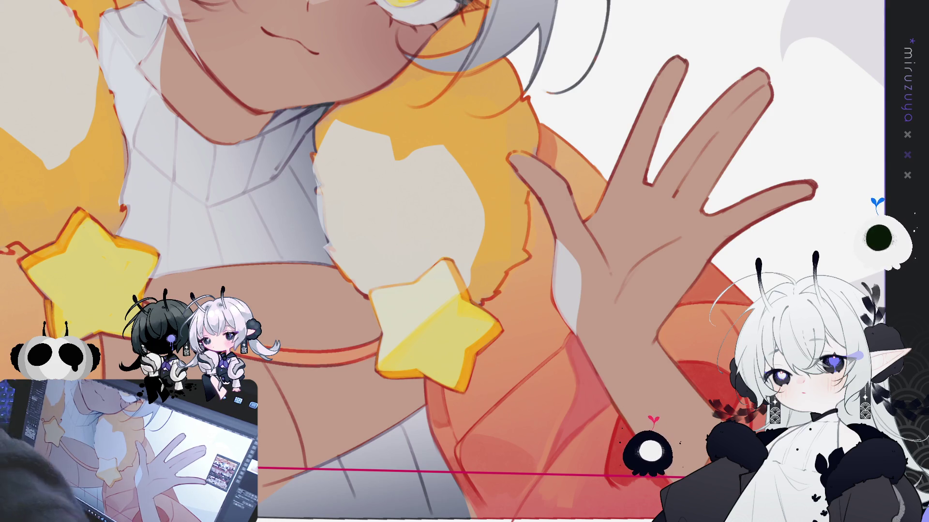
# Step: Pan the view to center the collar with both star buttons
pyautogui.moveTo(459, 456)
pyautogui.mouseDown()
pyautogui.moveTo(458, 359)
pyautogui.moveTo(468, 379)
pyautogui.moveTo(599, 428)
pyautogui.mouseUp()
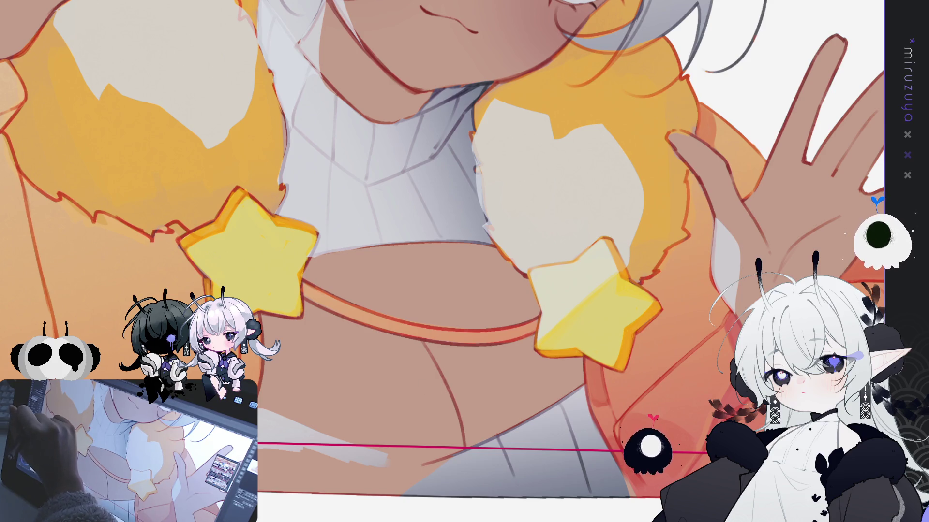
pyautogui.moveTo(427, 250); pyautogui.dragTo(498, 319)
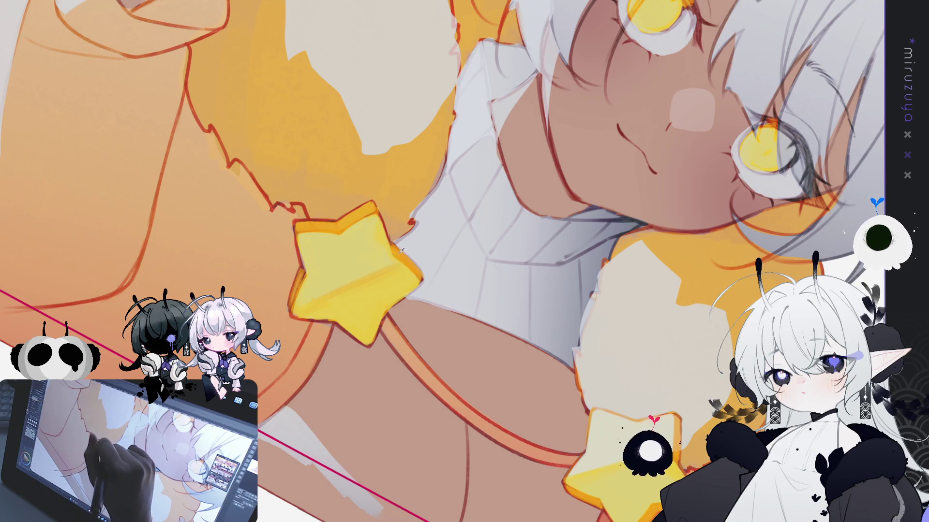
# Step: Tilt, turn and zoom the view around the left star, collar and face
pyautogui.moveTo(413, 249); pyautogui.dragTo(416, 224)
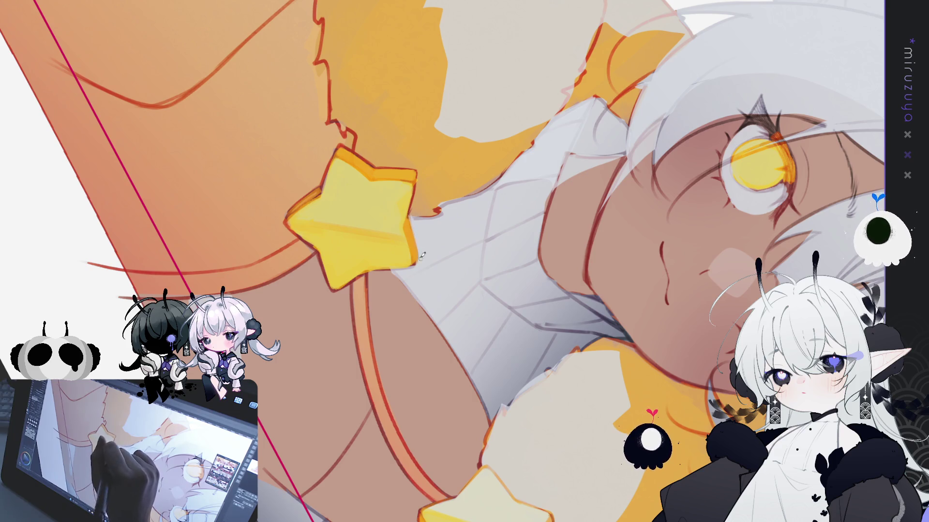
pyautogui.moveTo(419, 260); pyautogui.dragTo(460, 359)
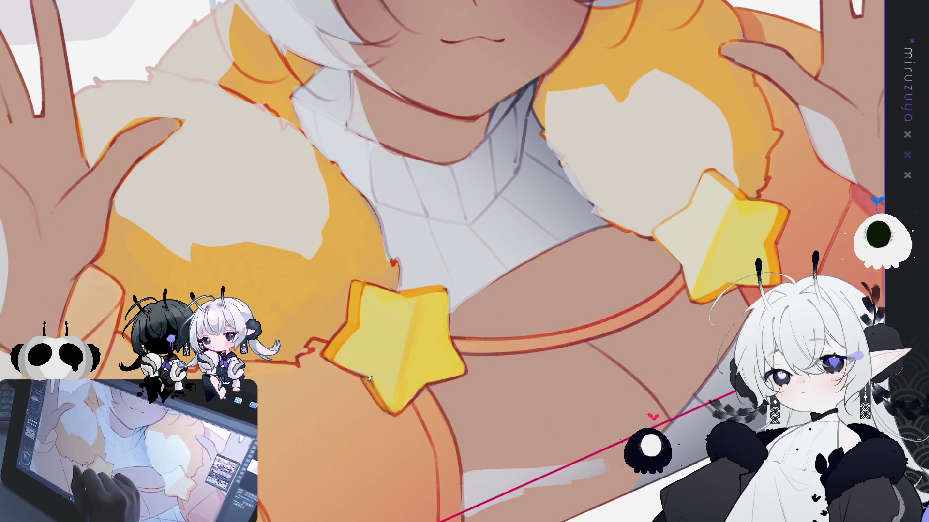
pyautogui.moveTo(369, 377); pyautogui.dragTo(309, 272)
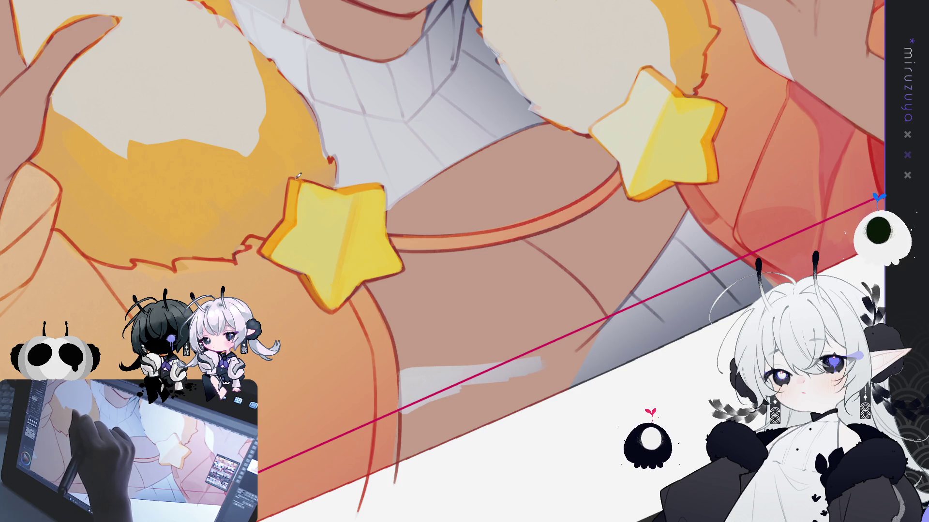
pyautogui.moveTo(331, 168)
pyautogui.mouseDown()
pyautogui.moveTo(382, 203)
pyautogui.moveTo(366, 198)
pyautogui.mouseUp()
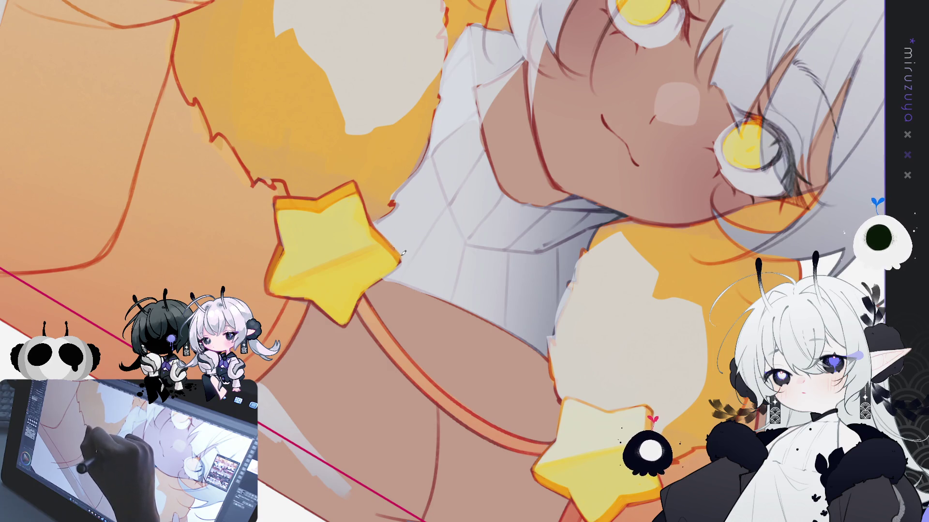
pyautogui.moveTo(337, 320)
pyautogui.mouseDown()
pyautogui.moveTo(424, 298)
pyautogui.moveTo(437, 219)
pyautogui.mouseUp()
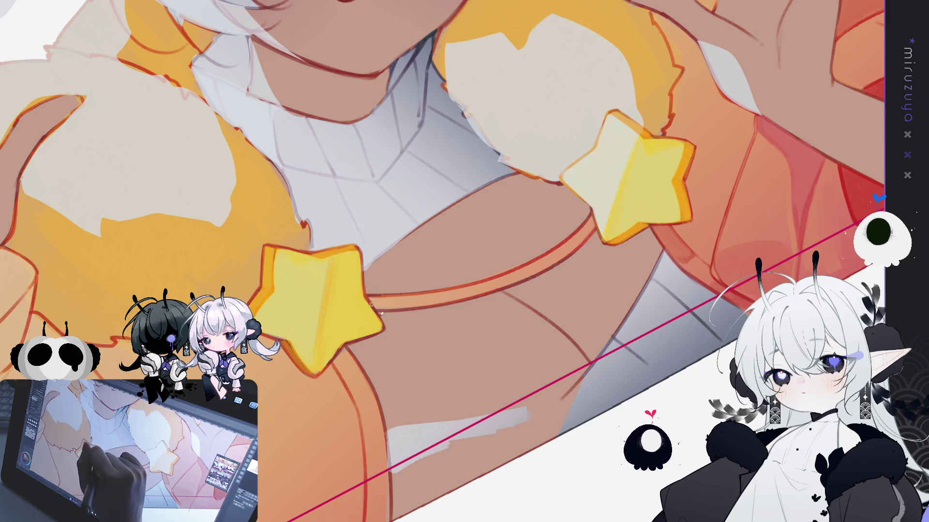
pyautogui.moveTo(387, 327); pyautogui.dragTo(338, 210)
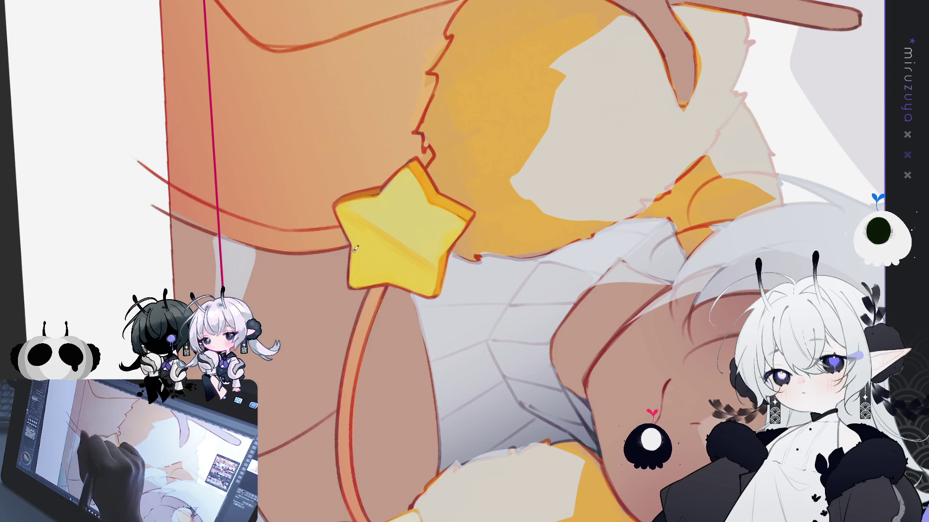
pyautogui.scroll(-3, 449, 160)
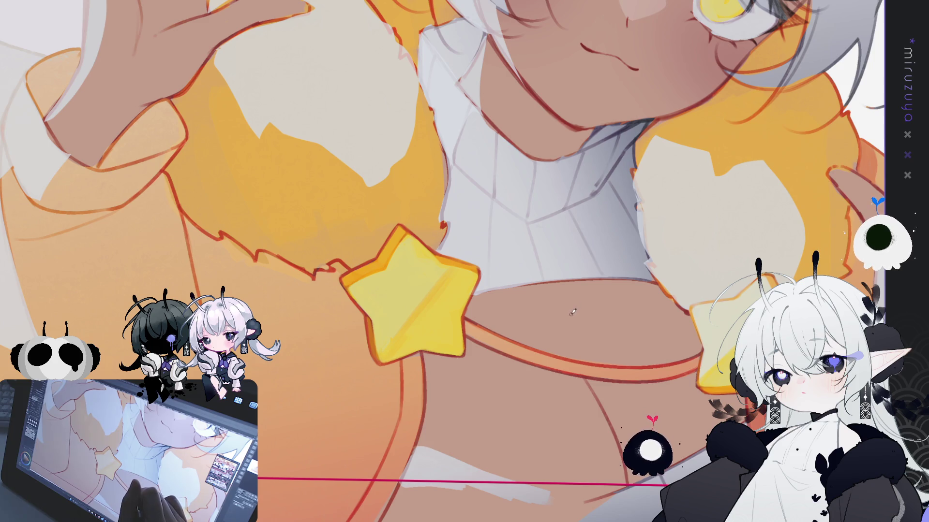
# Step: Paint three dark shadow strokes along the yellow star button's left and lower-left edge
pyautogui.press('-')
pyautogui.press('-')
pyautogui.press('-')
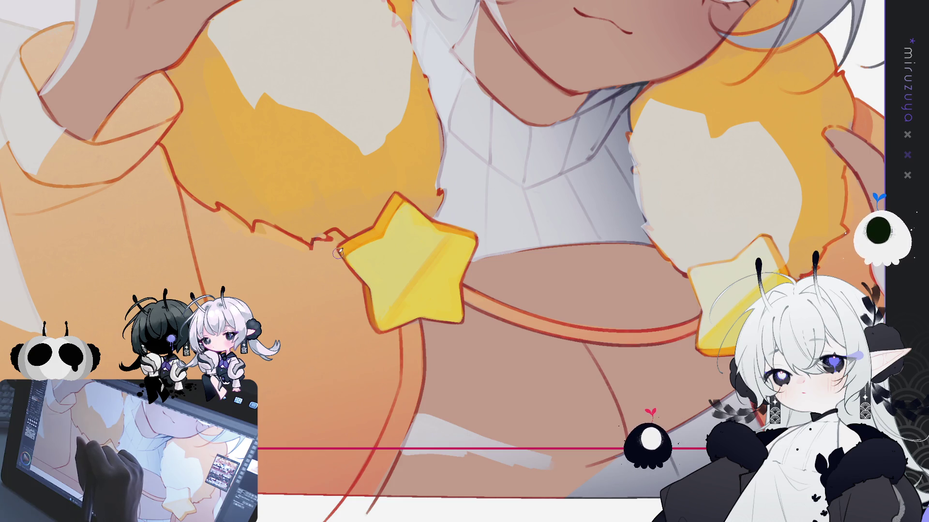
pyautogui.moveTo(334, 256)
pyautogui.mouseDown()
pyautogui.moveTo(358, 287)
pyautogui.moveTo(371, 344)
pyautogui.moveTo(416, 327)
pyautogui.moveTo(371, 334)
pyautogui.mouseUp()
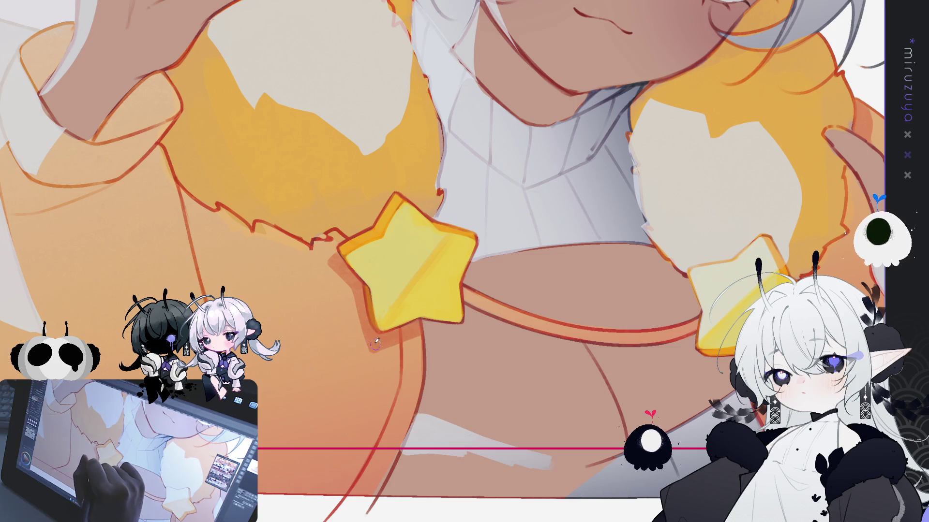
pyautogui.moveTo(364, 320)
pyautogui.mouseDown()
pyautogui.moveTo(352, 289)
pyautogui.moveTo(321, 267)
pyautogui.moveTo(331, 260)
pyautogui.mouseUp()
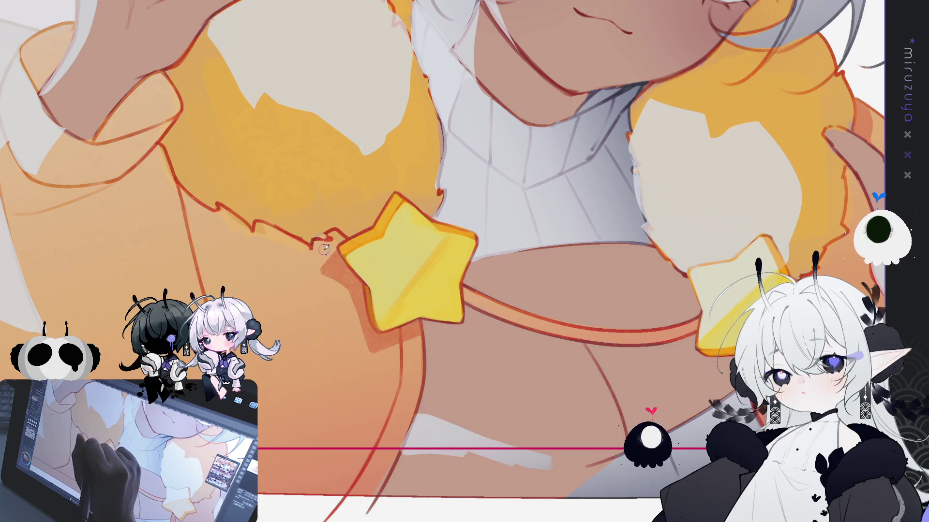
pyautogui.moveTo(338, 283); pyautogui.dragTo(370, 353)
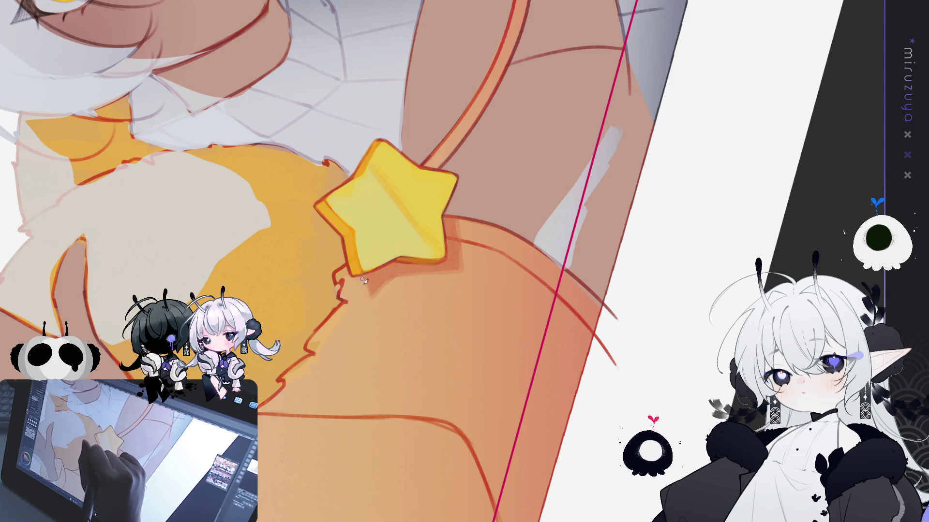
# Step: Zoom and pan the canvas until the girl's face and raised hand are in view
pyautogui.scroll(-3, 459, 211)
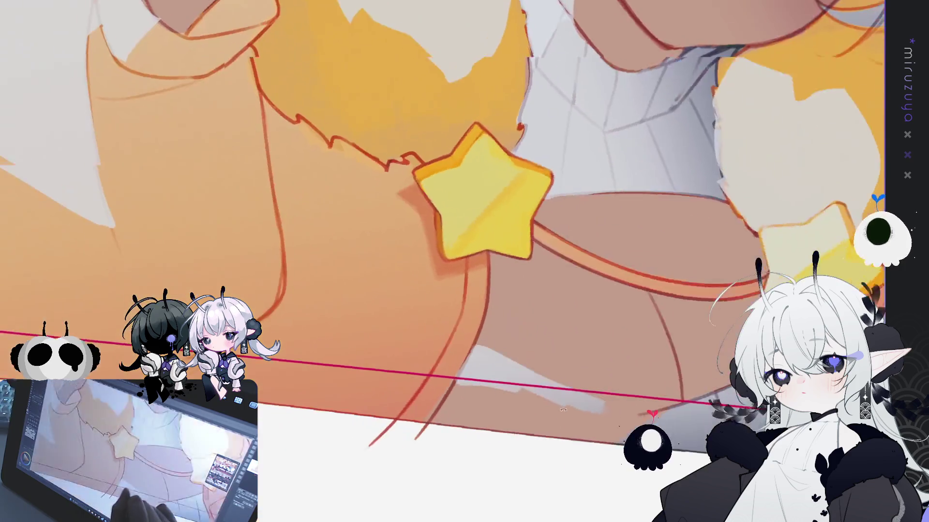
pyautogui.scroll(3, 647, 214)
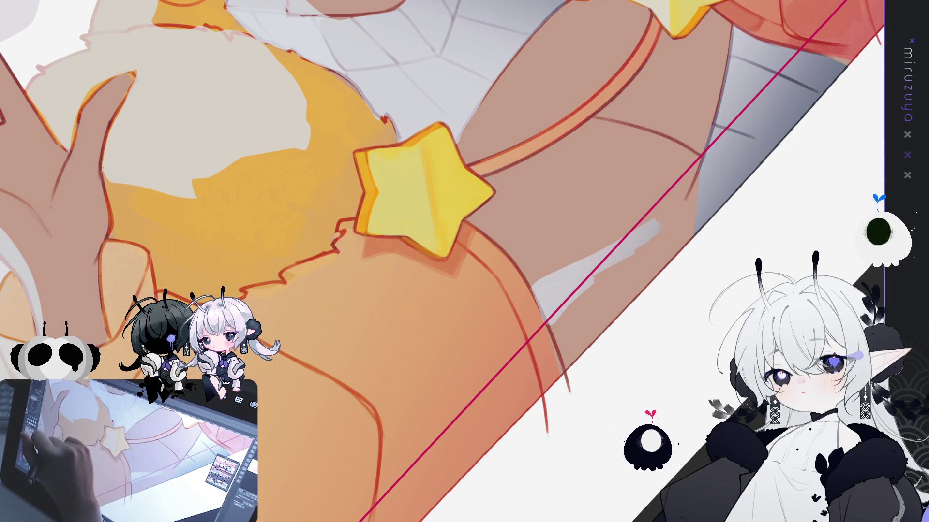
pyautogui.scroll(-3, 347, 77)
pyautogui.scroll(3, 613, 152)
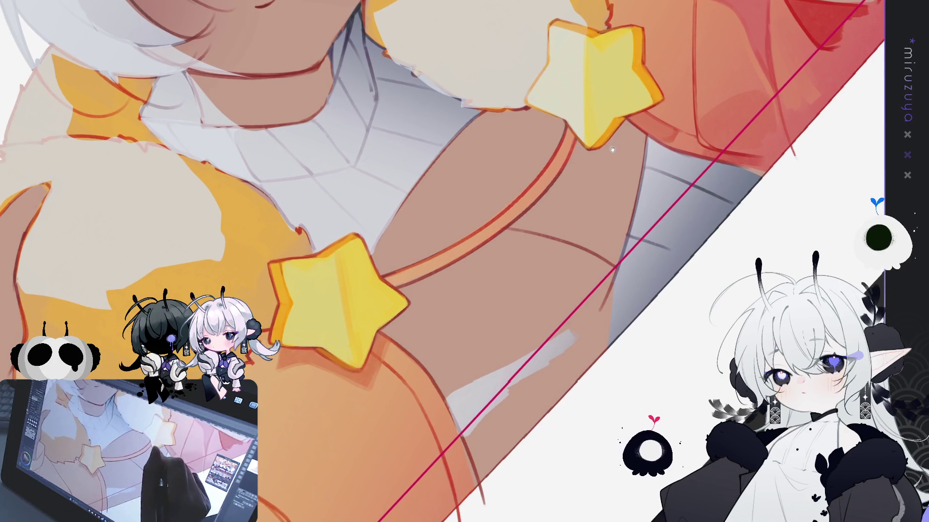
pyautogui.scroll(-3, 613, 152)
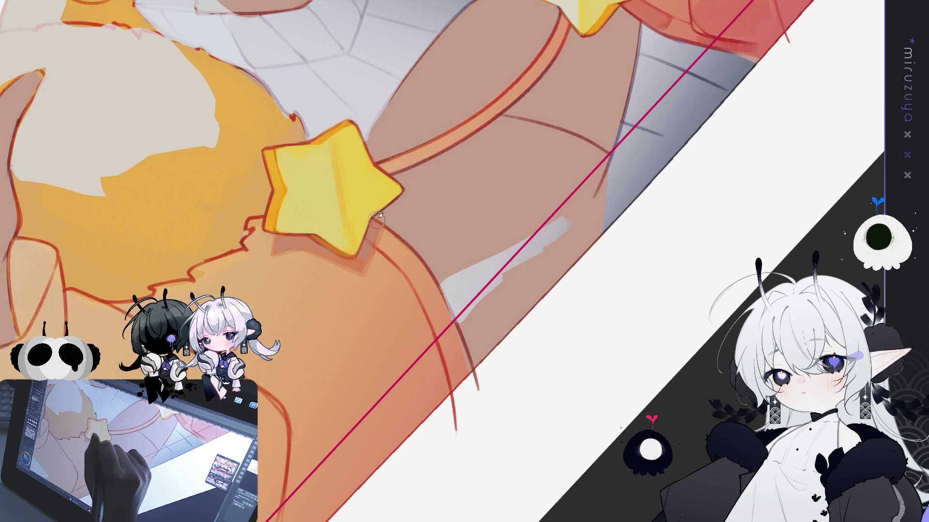
pyautogui.moveTo(540, 139); pyautogui.dragTo(520, 409)
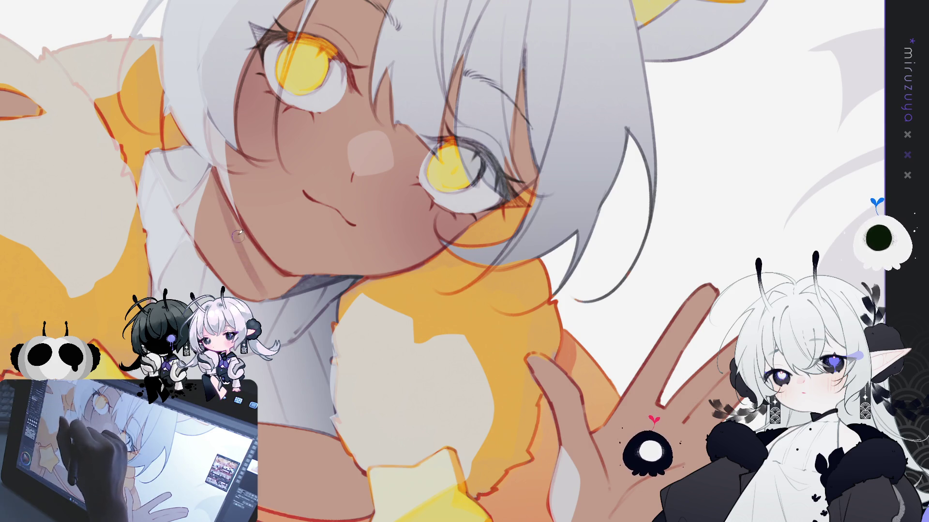
# Step: Paint a soft shadow stroke down the girl's neck
pyautogui.moveTo(214, 178)
pyautogui.mouseDown()
pyautogui.moveTo(243, 272)
pyautogui.moveTo(257, 262)
pyautogui.moveTo(290, 280)
pyautogui.moveTo(262, 271)
pyautogui.mouseUp()
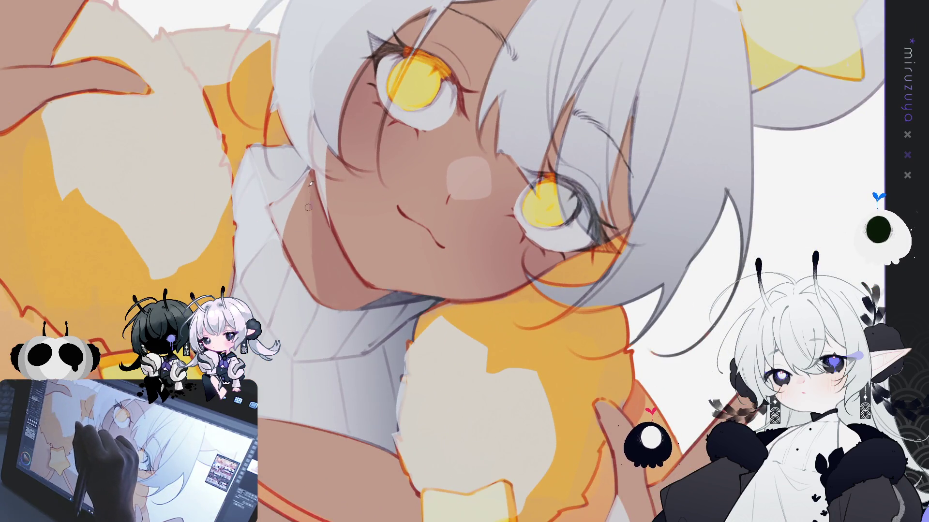
# Step: Darken the neck shading under the chin, then reframe to show face and raised hand
pyautogui.moveTo(305, 239)
pyautogui.mouseDown()
pyautogui.moveTo(298, 271)
pyautogui.moveTo(290, 244)
pyautogui.mouseUp()
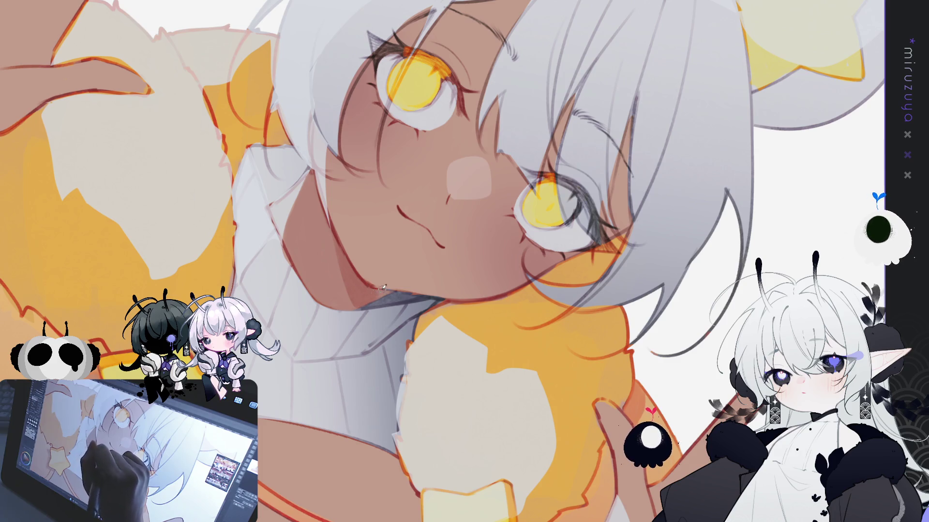
pyautogui.moveTo(295, 390); pyautogui.dragTo(458, 328)
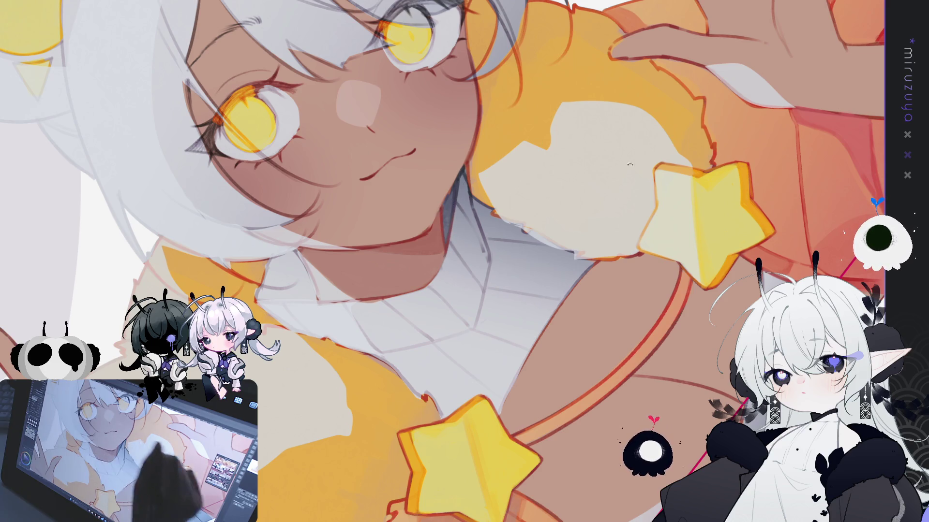
# Step: Rotate the canvas view about 90° clockwise and adjust the zoom
pyautogui.press('r')
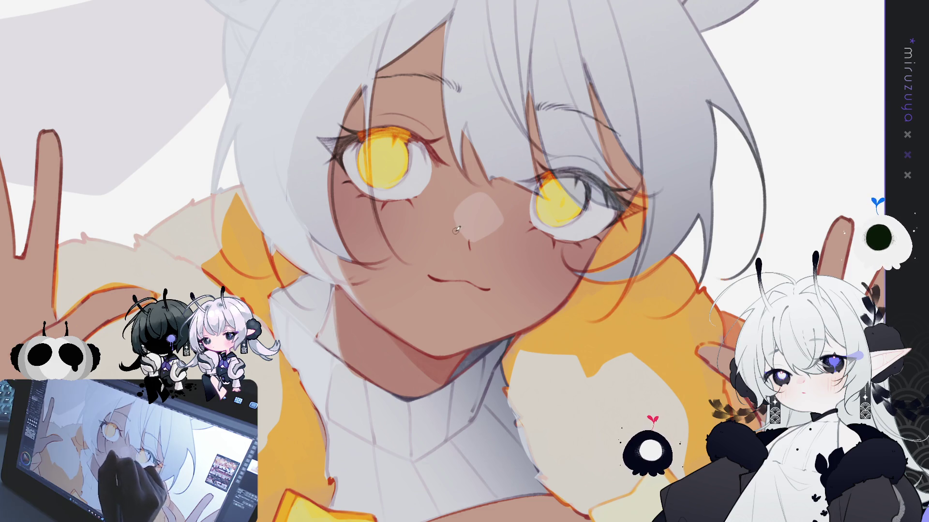
pyautogui.scroll(-2, 529, 186)
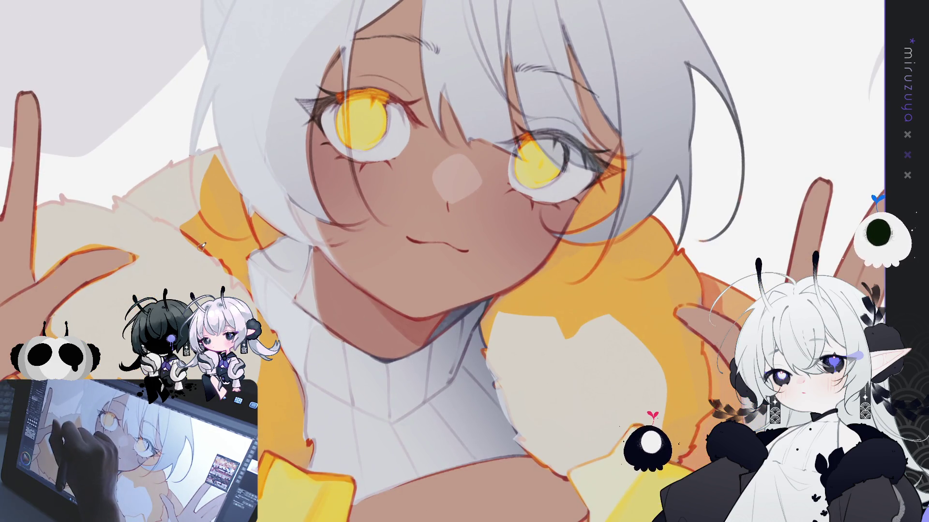